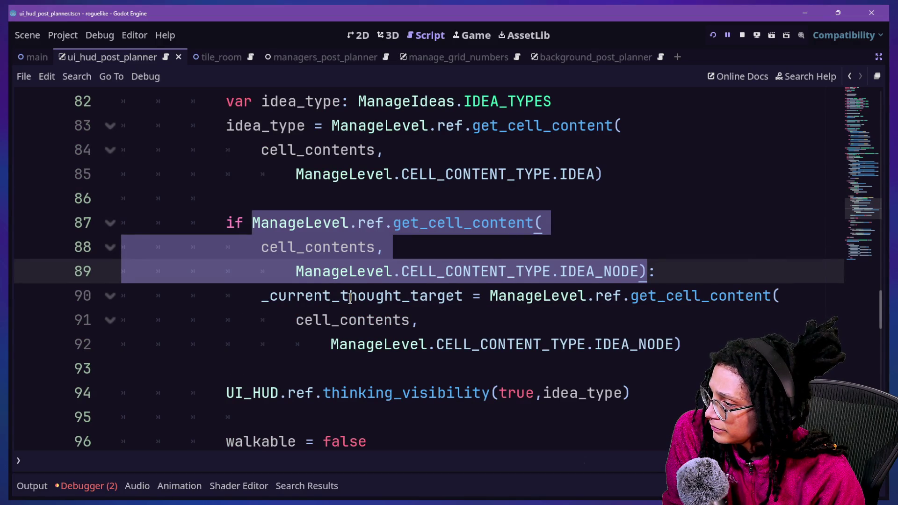
# Step: Add a blank line at line 86, above the IDEA_NODE get_cell_content if check
pyautogui.moveTo(350, 298)
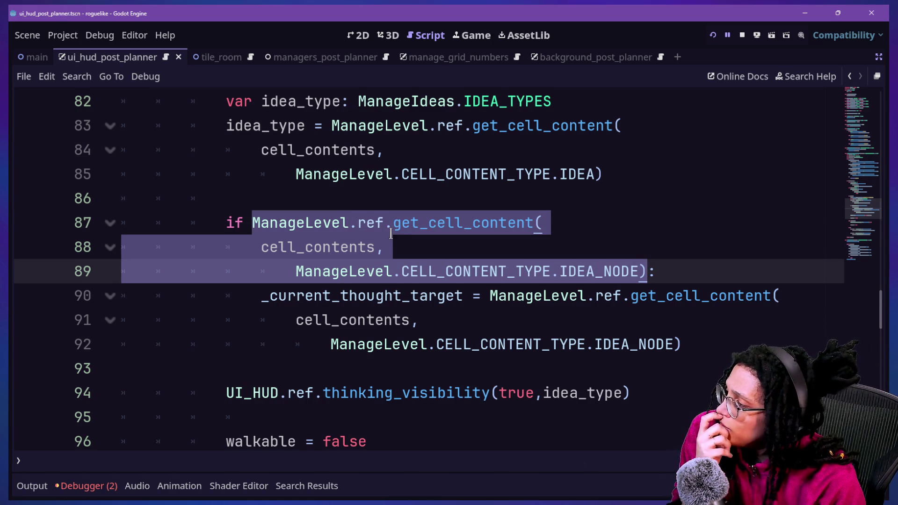
pyautogui.click(328, 289)
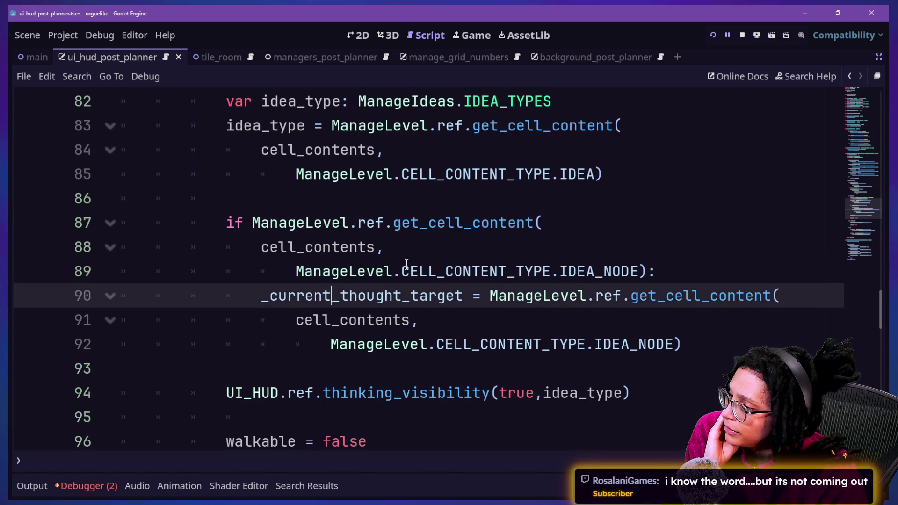
pyautogui.moveTo(314, 223); pyautogui.dragTo(569, 276)
pyautogui.click(569, 276)
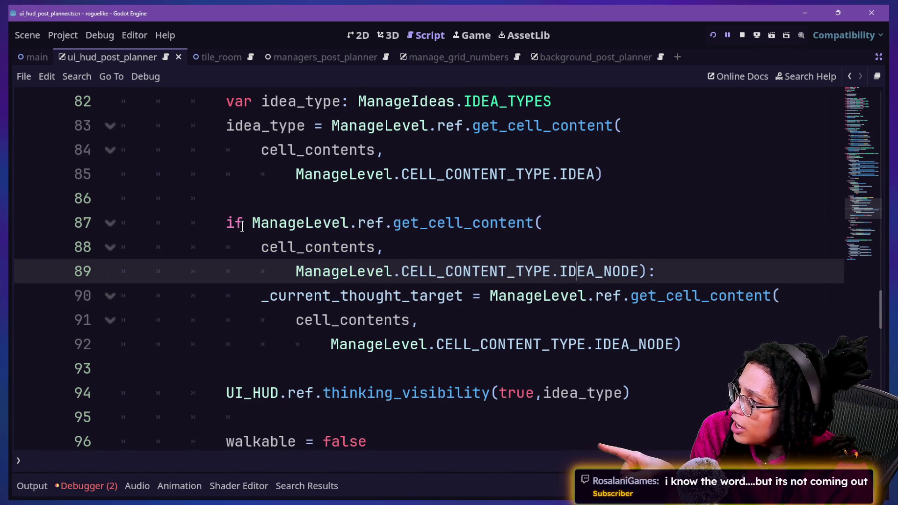
pyautogui.click(493, 208)
pyautogui.press('Return')
pyautogui.press('Up')
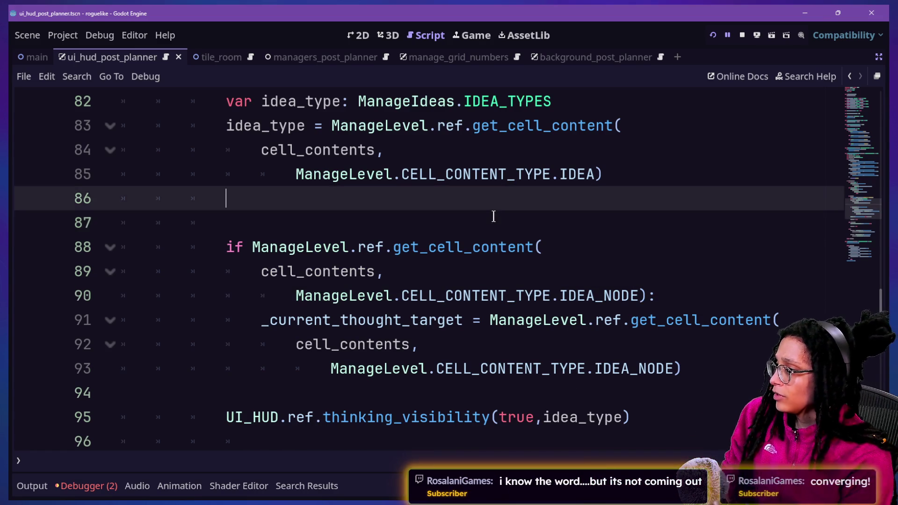
# Step: Type 'var idea_node: Idea =' on the new line above the if statement
pyautogui.press('Return')
pyautogui.write('var idea_node:')
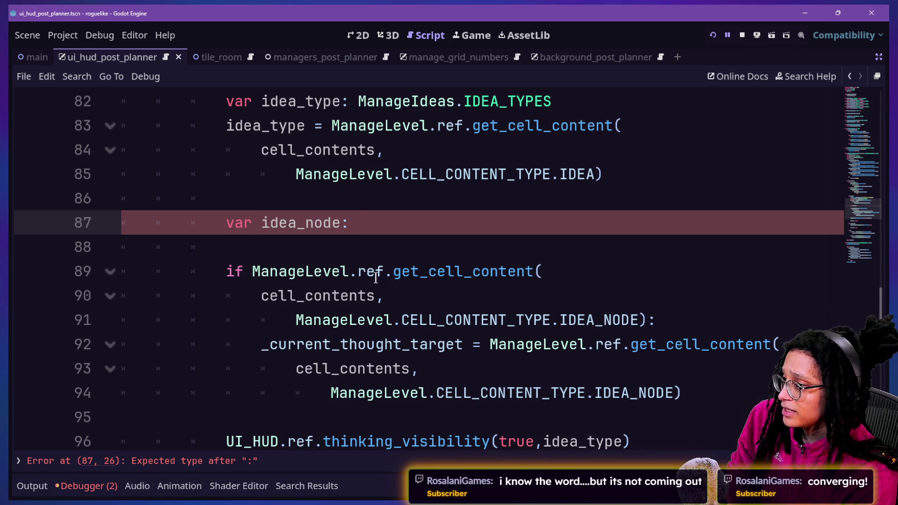
pyautogui.write('Idea')
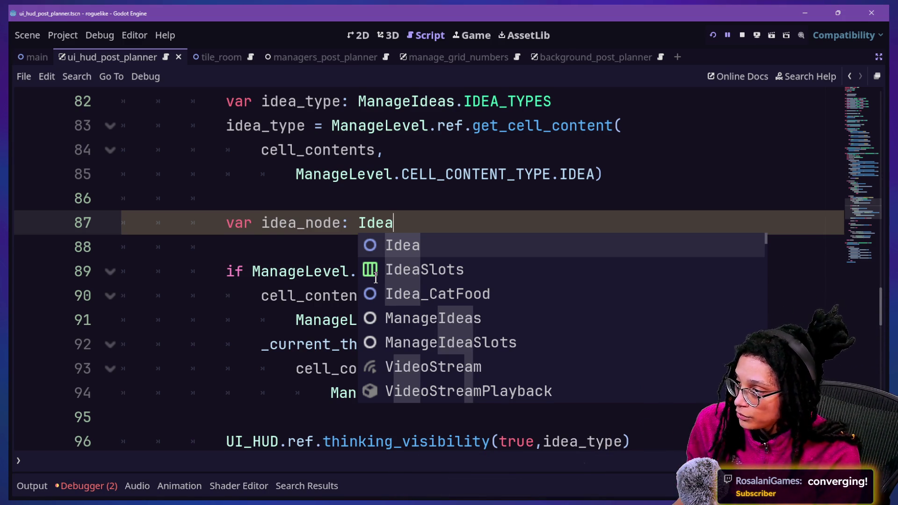
pyautogui.write(' =')
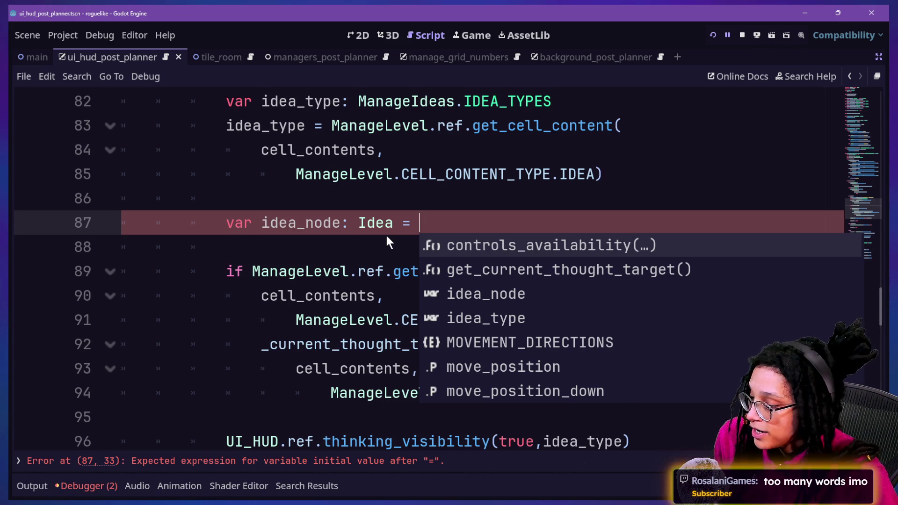
pyautogui.click(419, 223)
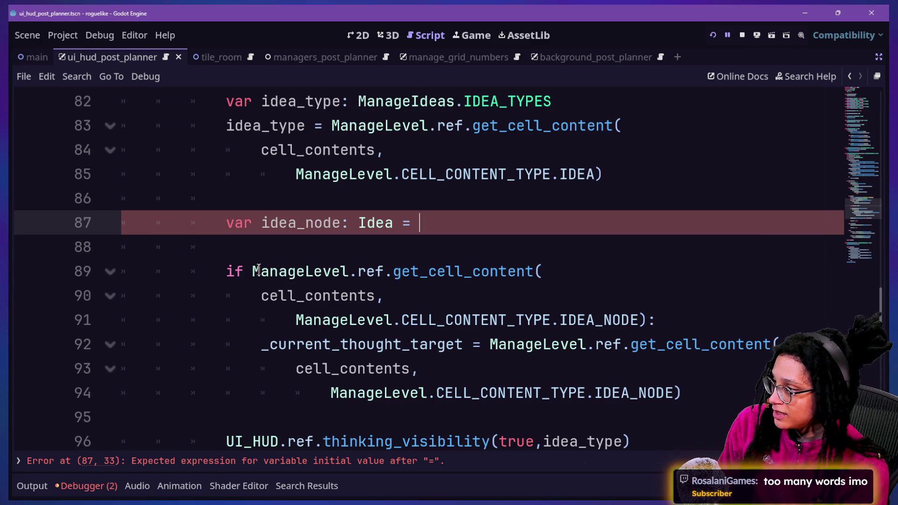
# Step: Select the get_cell_content call inside the if condition
pyautogui.moveTo(225, 271)
pyautogui.mouseDown()
pyautogui.moveTo(741, 293)
pyautogui.moveTo(758, 319)
pyautogui.mouseUp()
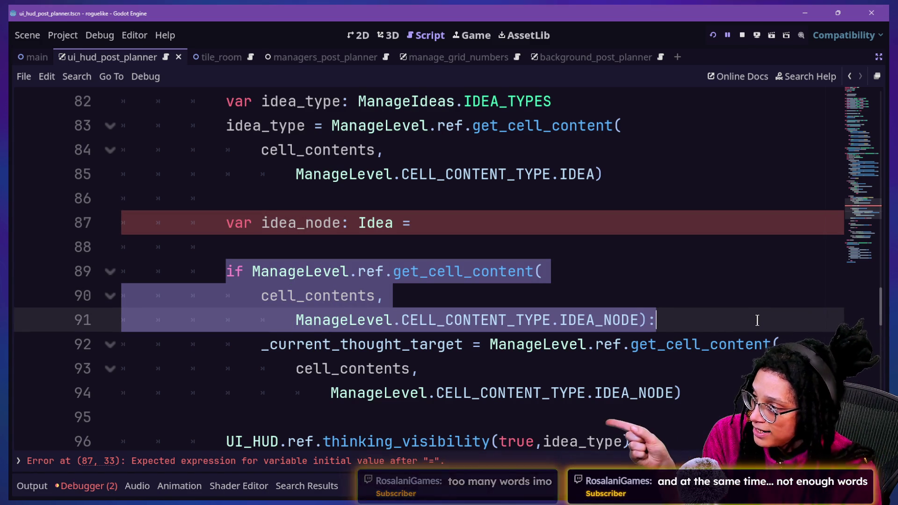
pyautogui.click(384, 292)
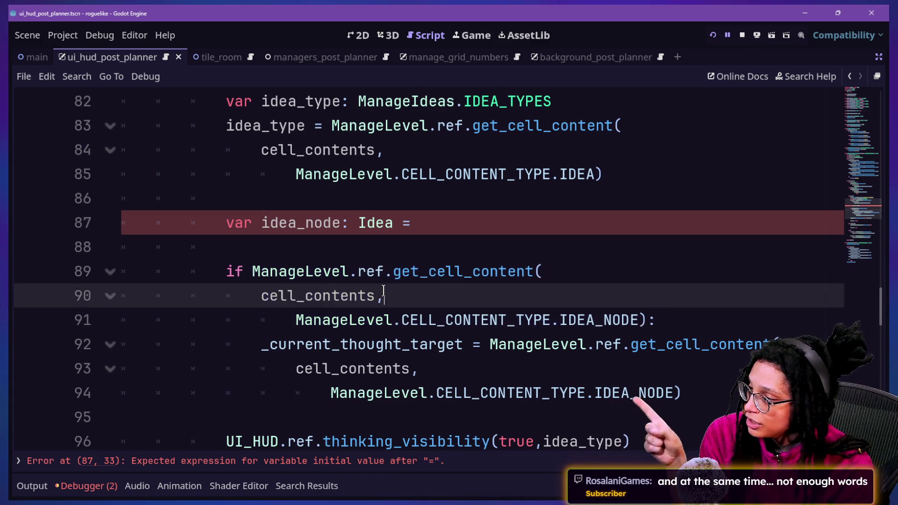
pyautogui.moveTo(252, 271)
pyautogui.mouseDown()
pyautogui.moveTo(678, 344)
pyautogui.moveTo(645, 314)
pyautogui.mouseUp()
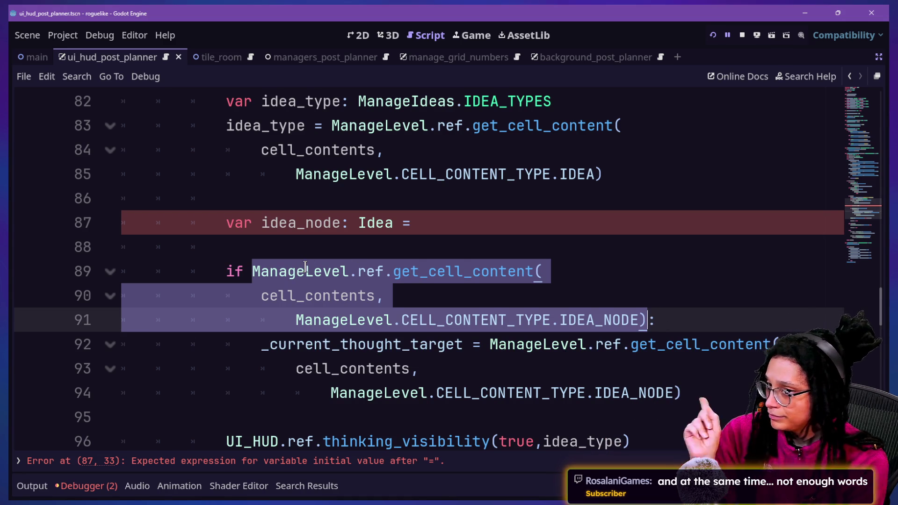
# Step: Move the get_cell_content call after 'Idea = \' and indent its argument lines
pyautogui.hotkey('ctrl', 'x')
pyautogui.click(440, 223)
pyautogui.write('\\')
pyautogui.press('Return')
pyautogui.hotkey('ctrl', 'v')
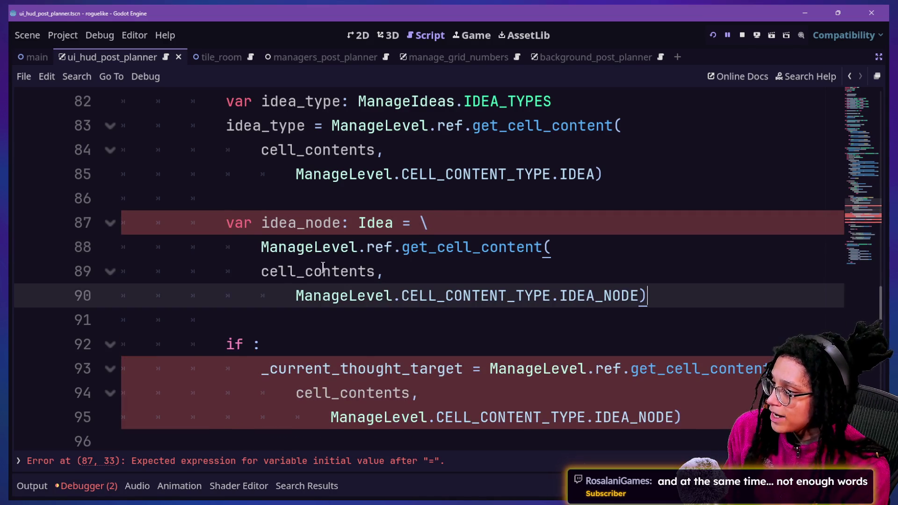
pyautogui.click(263, 263)
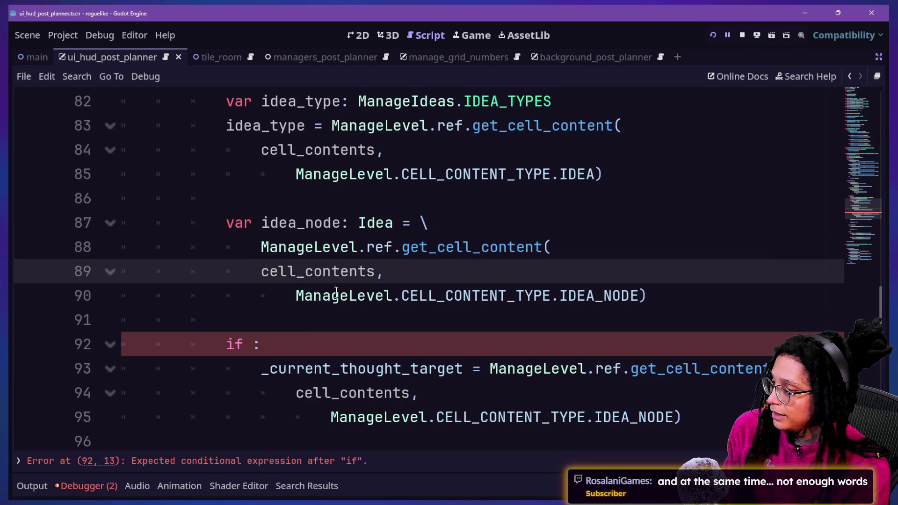
pyautogui.moveTo(290, 271); pyautogui.dragTo(339, 294)
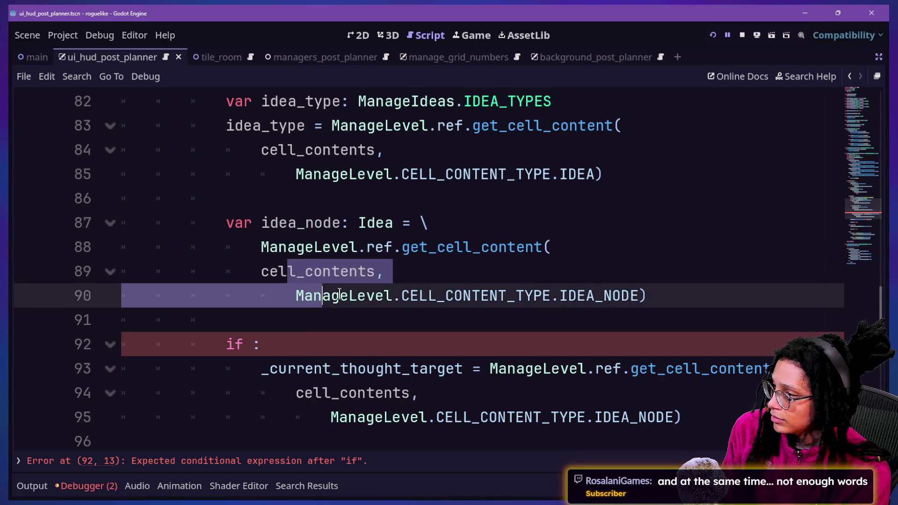
pyautogui.press('Tab')
pyautogui.click(338, 310)
# Step: Make the if statement test idea_node, then review the new declaration
pyautogui.click(340, 336)
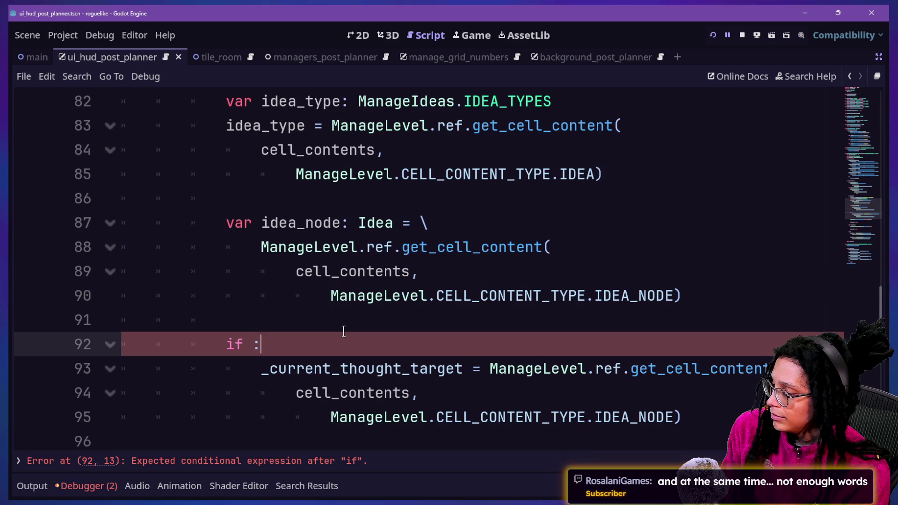
pyautogui.write('idea_node')
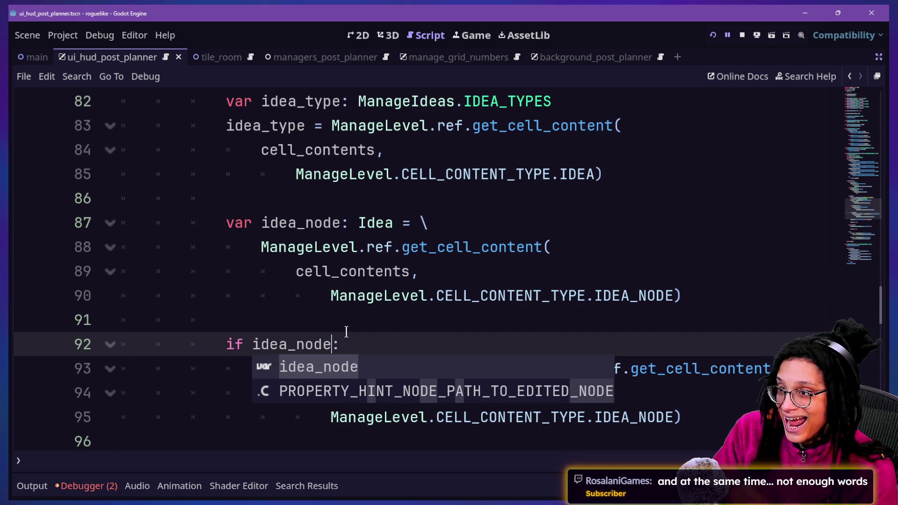
pyautogui.click(353, 322)
pyautogui.press('Down')
pyautogui.press('Down')
pyautogui.press('Down')
pyautogui.press('Down')
pyautogui.press('Down')
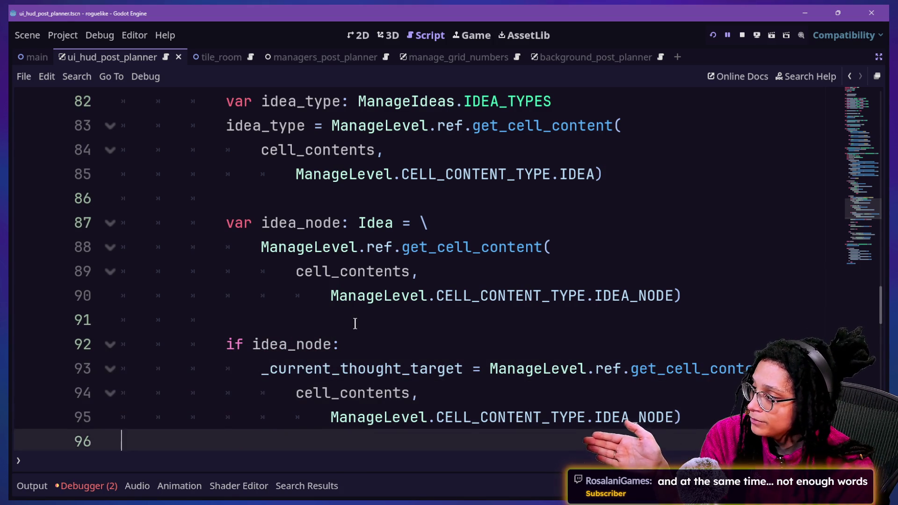
pyautogui.moveTo(260, 247); pyautogui.dragTo(436, 296)
pyautogui.click(437, 299)
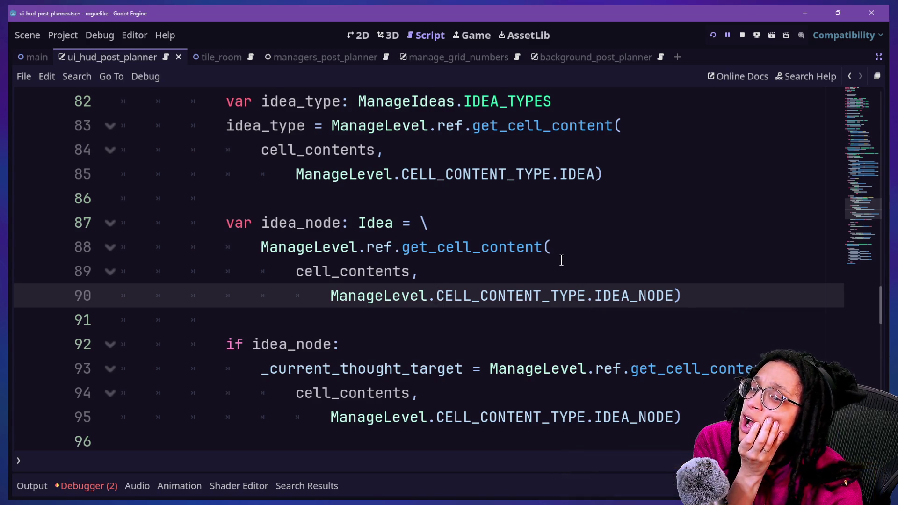
pyautogui.press('Down')
pyautogui.press('Down')
pyautogui.press('Down')
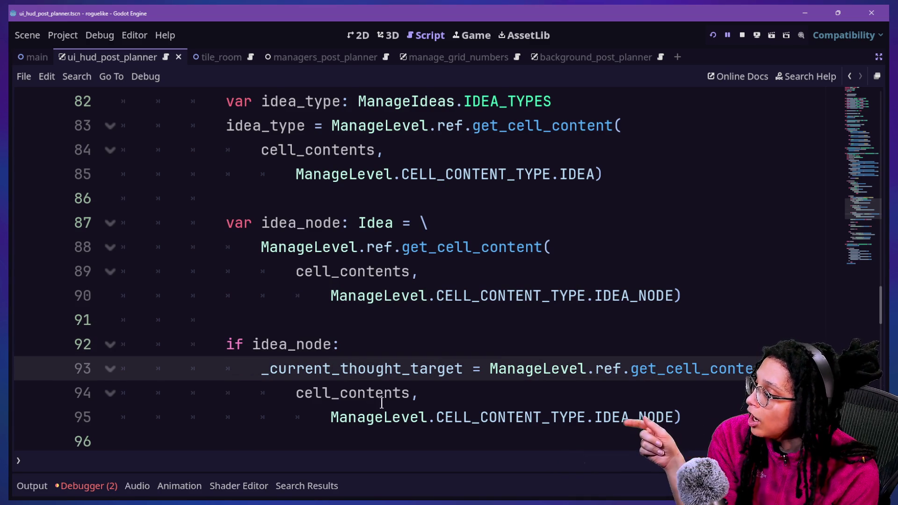
pyautogui.moveTo(270, 223); pyautogui.dragTo(383, 228)
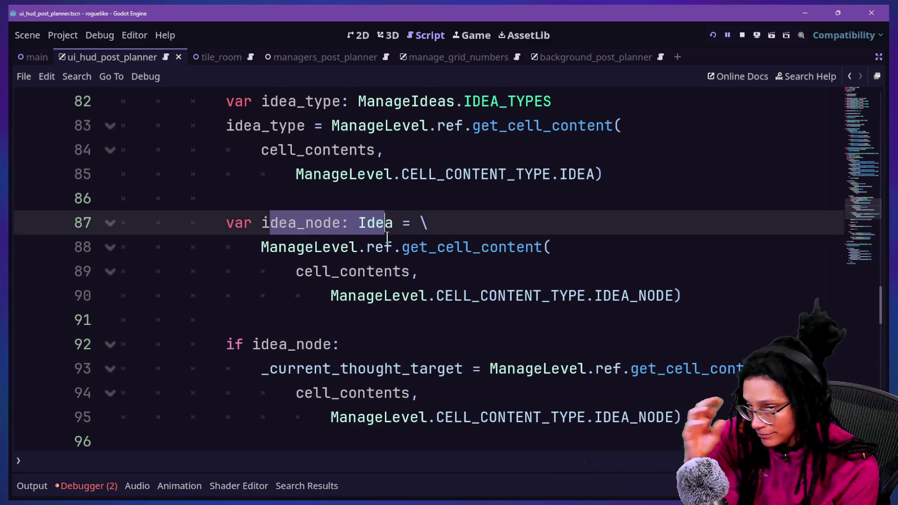
pyautogui.press('Down')
pyautogui.press('Down')
pyautogui.press('Down')
pyautogui.press('Down')
pyautogui.press('Down')
pyautogui.press('Down')
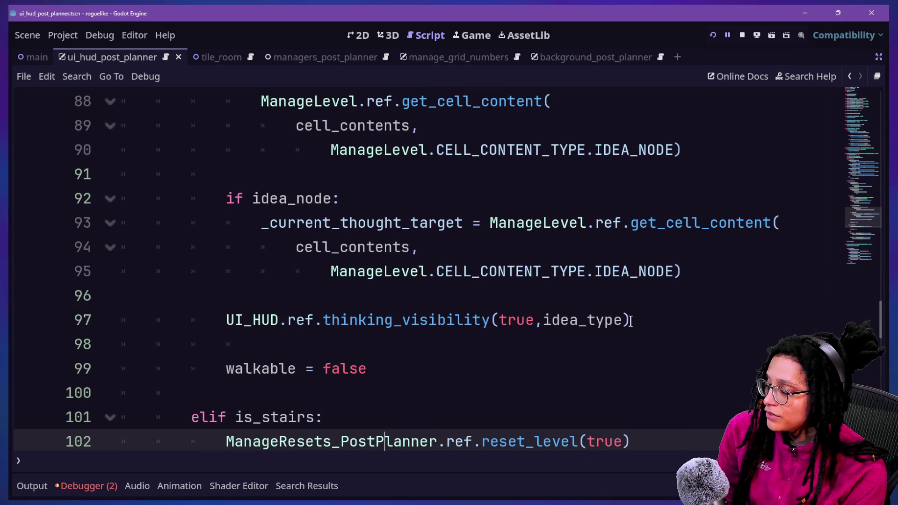
# Step: Append idea_node to the thinking_visibility call's arguments
pyautogui.click(622, 321)
pyautogui.write(',idea_node')
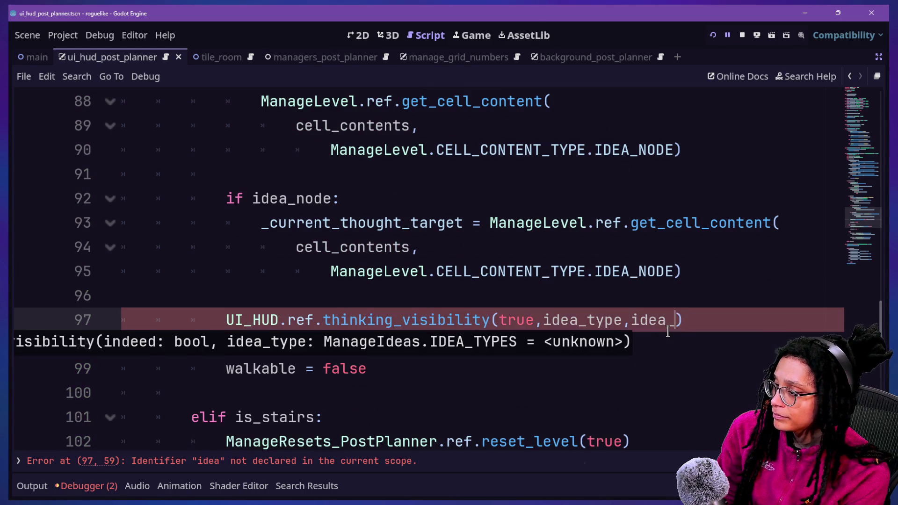
pyautogui.keyDown('ctrl'); pyautogui.click(359, 320); pyautogui.keyUp('ctrl')
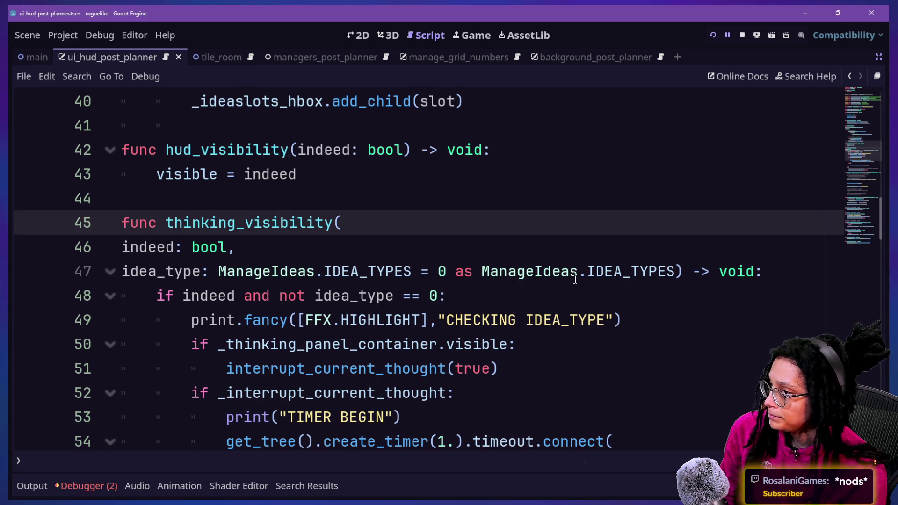
# Step: Move the thinking_visibility definition's closing parenthesis onto its own line
pyautogui.moveTo(209, 272); pyautogui.dragTo(621, 279)
pyautogui.click(682, 265)
pyautogui.press('Return')
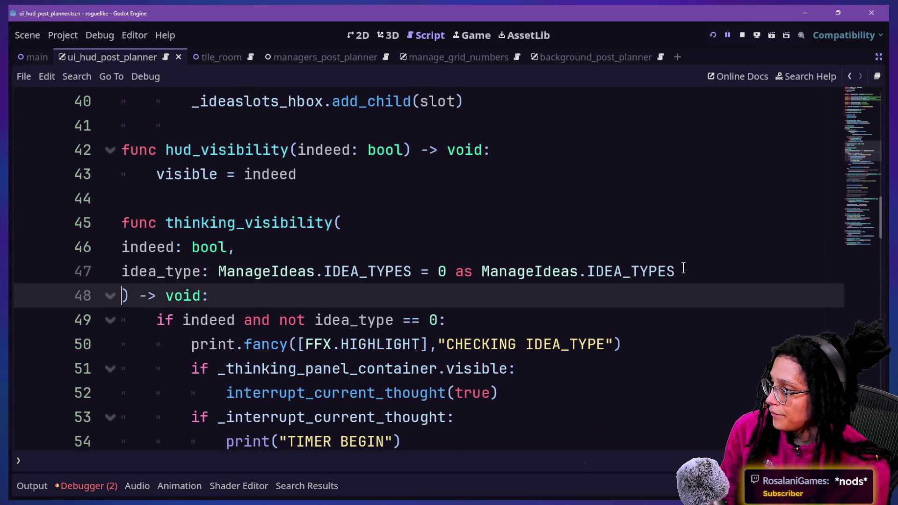
pyautogui.click(683, 267)
pyautogui.write(',')
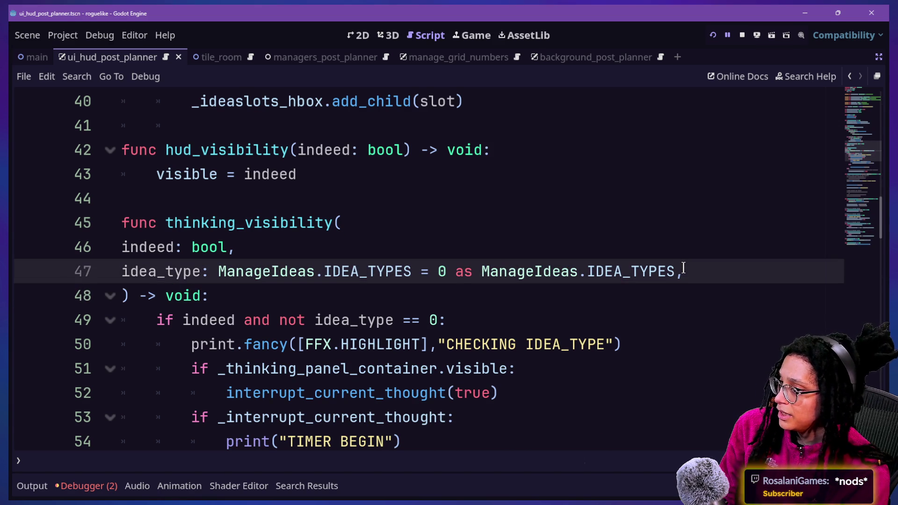
pyautogui.click(125, 295)
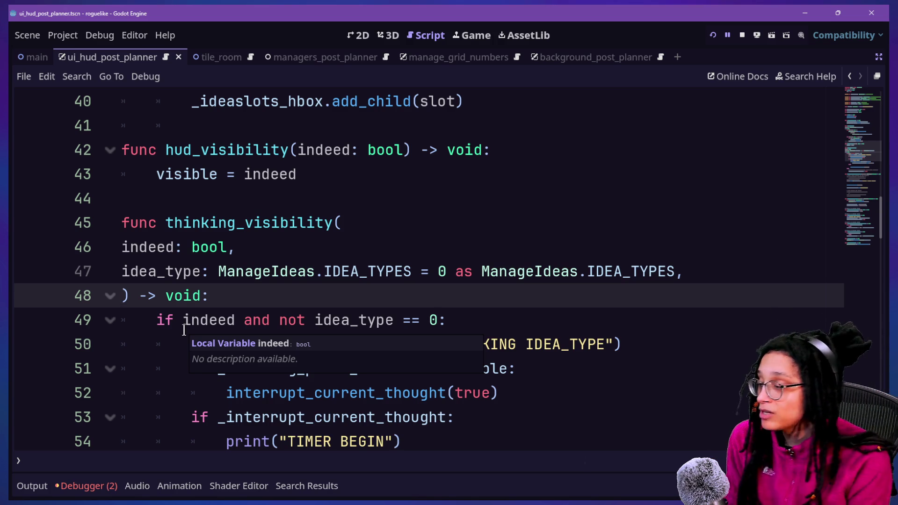
# Step: Save the project and navigate back to the thinking_visibility definition at line 45
pyautogui.click(420, 272)
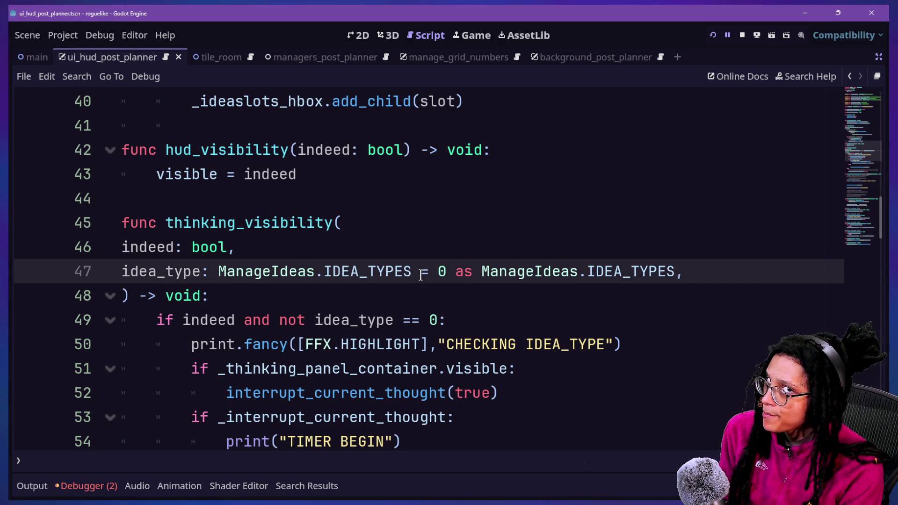
pyautogui.press('super+Tab')
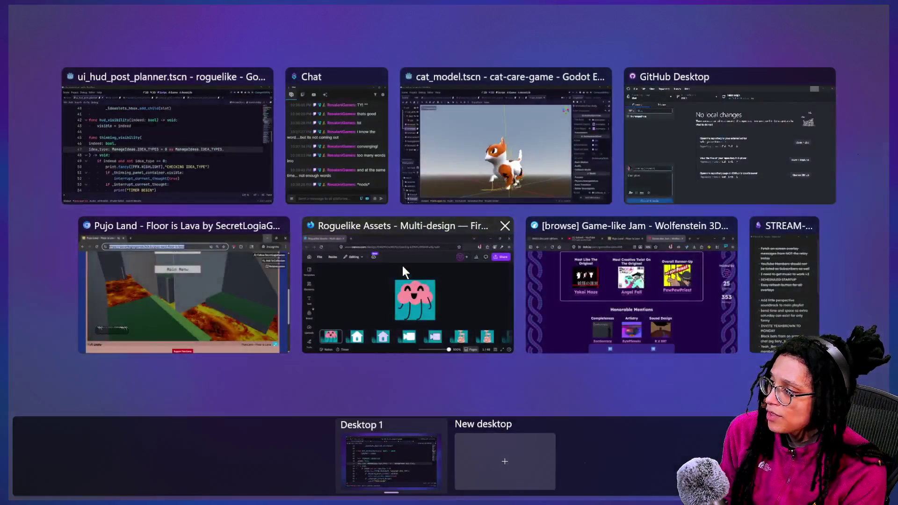
pyautogui.click(158, 161)
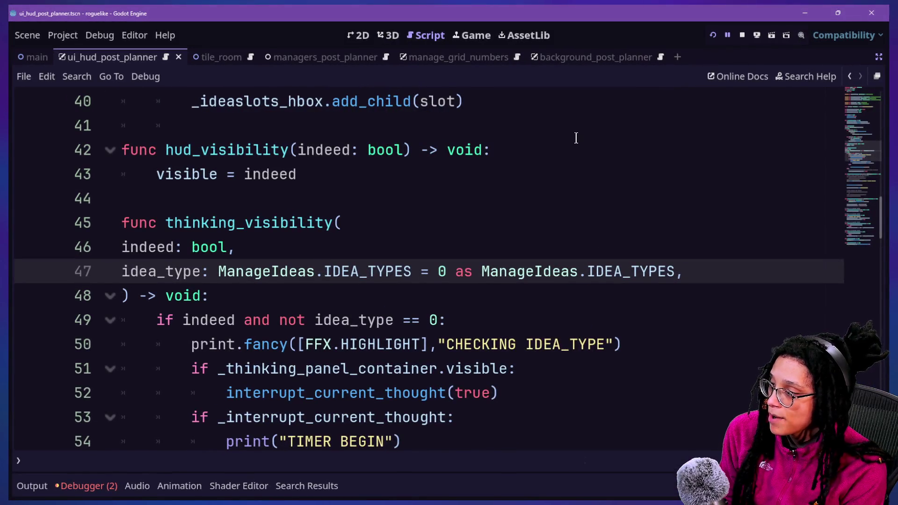
pyautogui.hotkey('ctrl', 's')
pyautogui.click(849, 76)
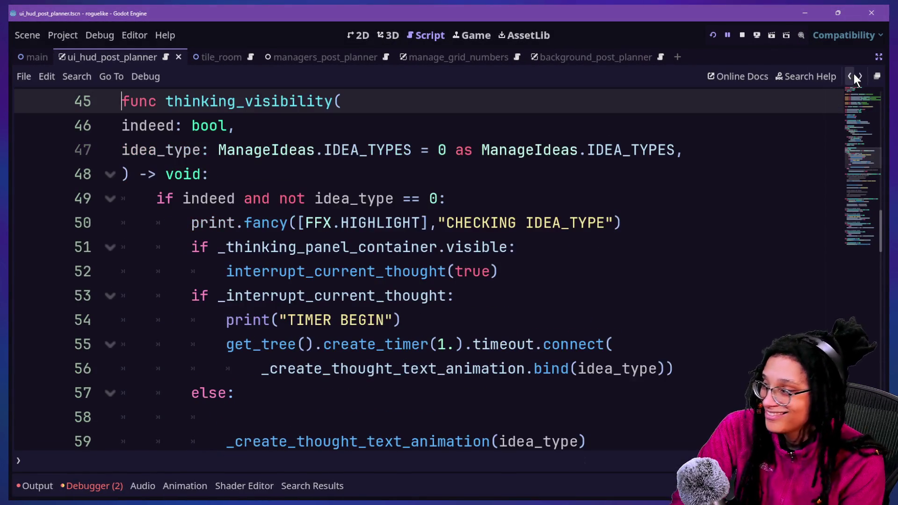
pyautogui.click(852, 75)
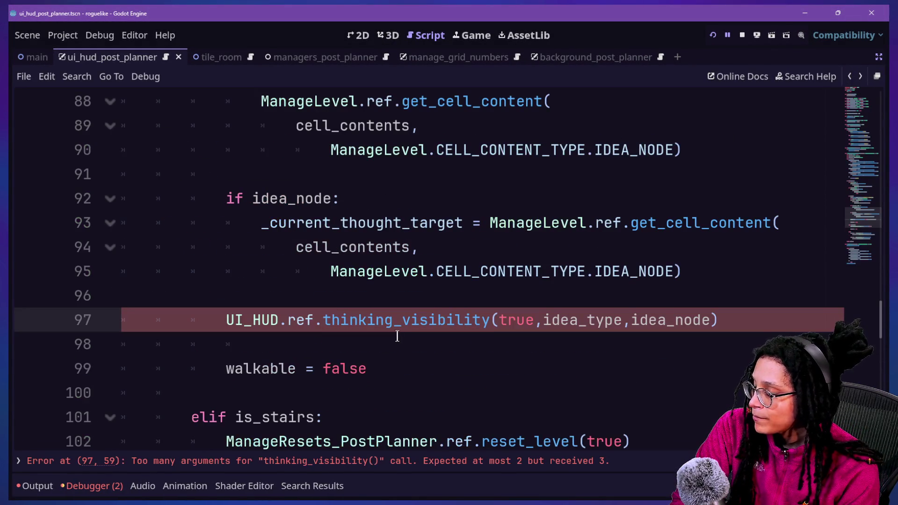
pyautogui.scroll(1, 394, 190)
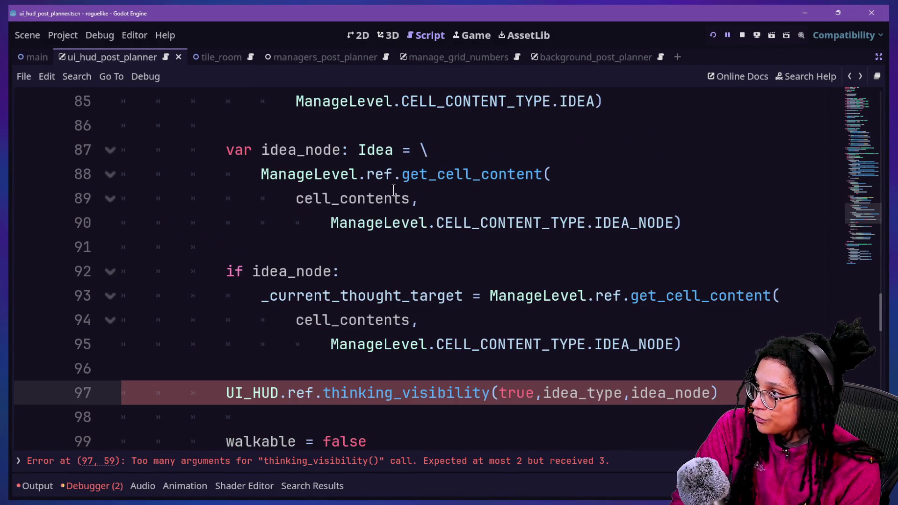
pyautogui.moveTo(322, 174); pyautogui.dragTo(527, 196)
pyautogui.click(527, 197)
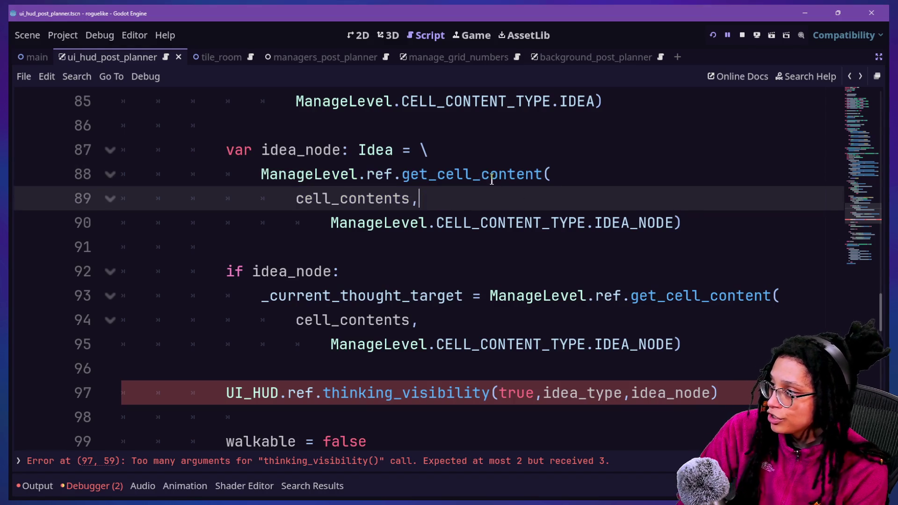
pyautogui.moveTo(400, 175); pyautogui.dragTo(435, 175)
pyautogui.click(437, 174)
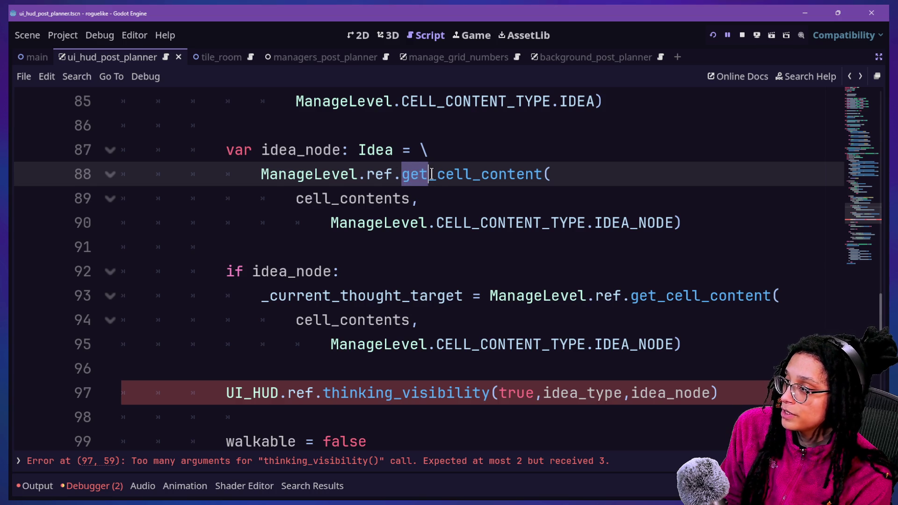
pyautogui.keyDown('ctrl'); pyautogui.click(423, 177); pyautogui.keyUp('ctrl')
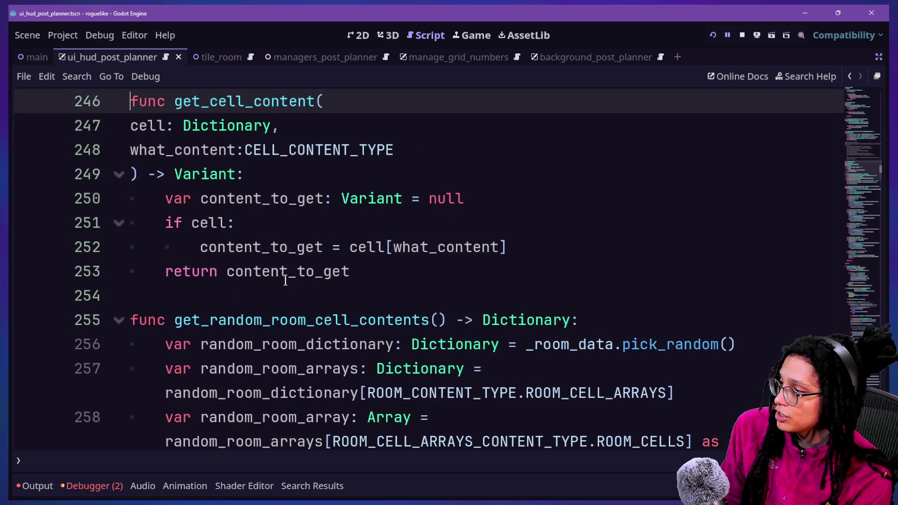
pyautogui.scroll(1, 297, 226)
pyautogui.moveTo(114, 344); pyautogui.dragTo(372, 342)
pyautogui.moveTo(173, 247); pyautogui.dragTo(311, 256)
pyautogui.click(244, 246)
pyautogui.click(185, 249)
pyautogui.click(311, 253)
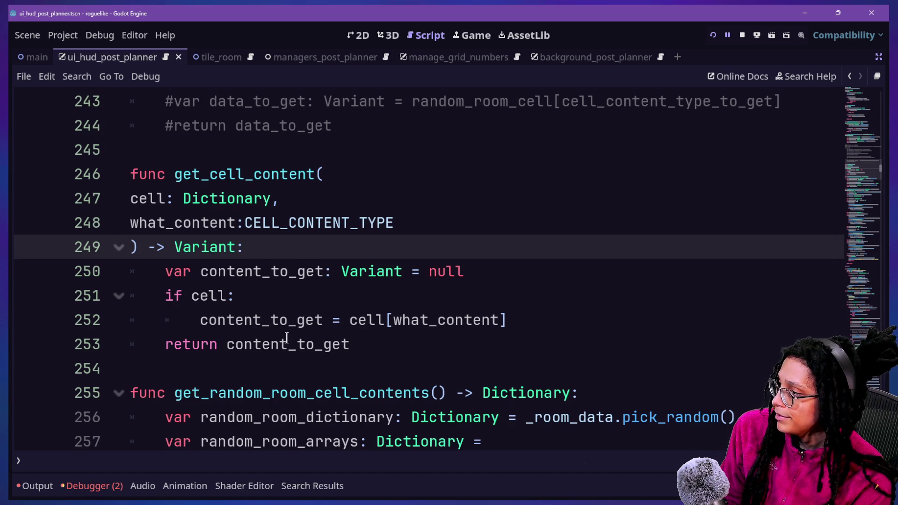
pyautogui.moveTo(510, 323); pyautogui.dragTo(465, 271)
pyautogui.click(465, 271)
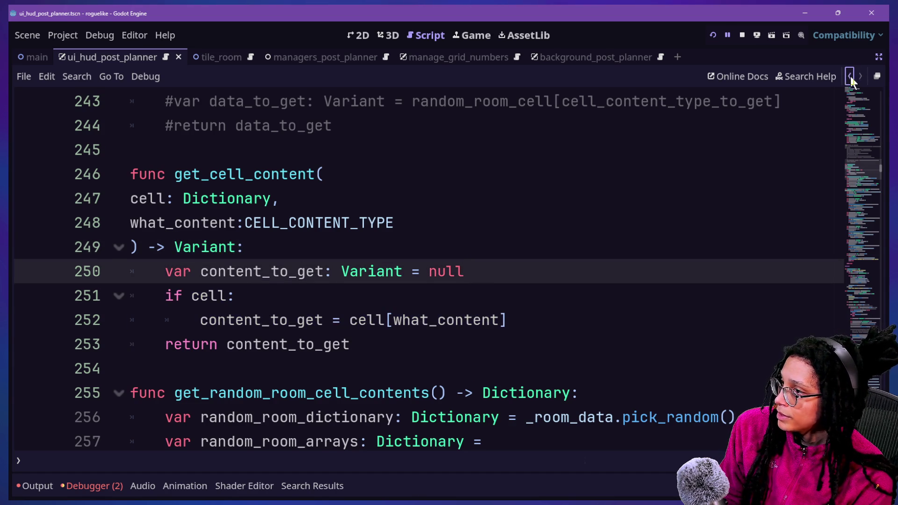
pyautogui.click(850, 77)
pyautogui.click(559, 185)
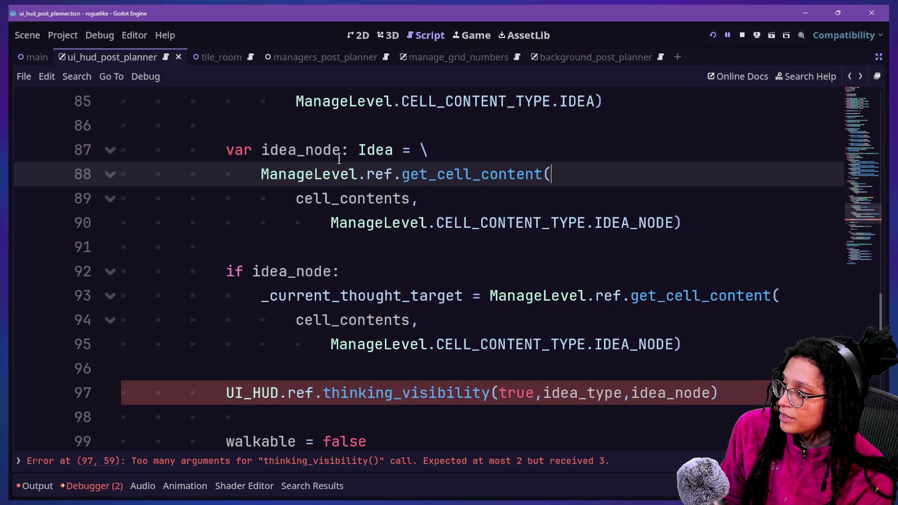
pyautogui.moveTo(261, 174)
pyautogui.mouseDown()
pyautogui.moveTo(402, 178)
pyautogui.moveTo(674, 223)
pyautogui.mouseUp()
pyautogui.moveTo(261, 151); pyautogui.dragTo(340, 154)
pyautogui.moveTo(259, 173)
pyautogui.mouseDown()
pyautogui.moveTo(673, 195)
pyautogui.moveTo(702, 229)
pyautogui.mouseUp()
pyautogui.hotkey('ctrl', 'x')
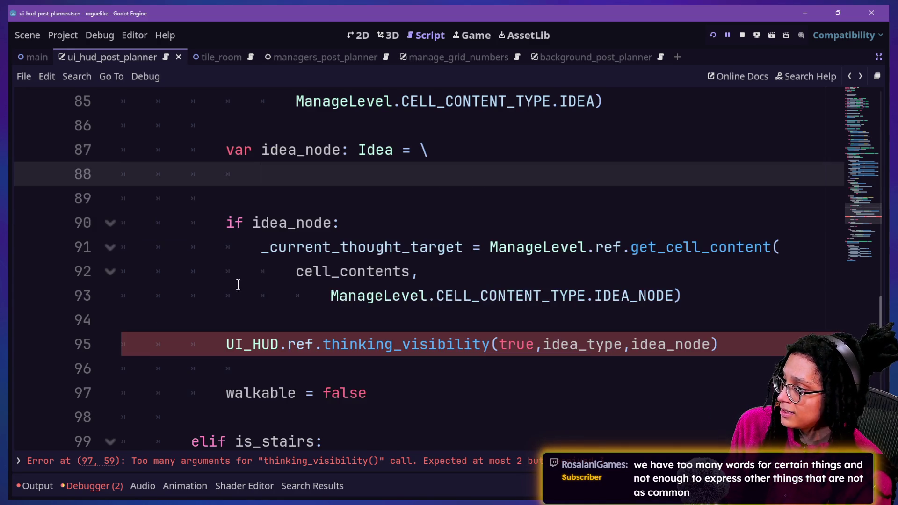
pyautogui.moveTo(253, 223); pyautogui.dragTo(332, 223)
pyautogui.hotkey('ctrl', 'v')
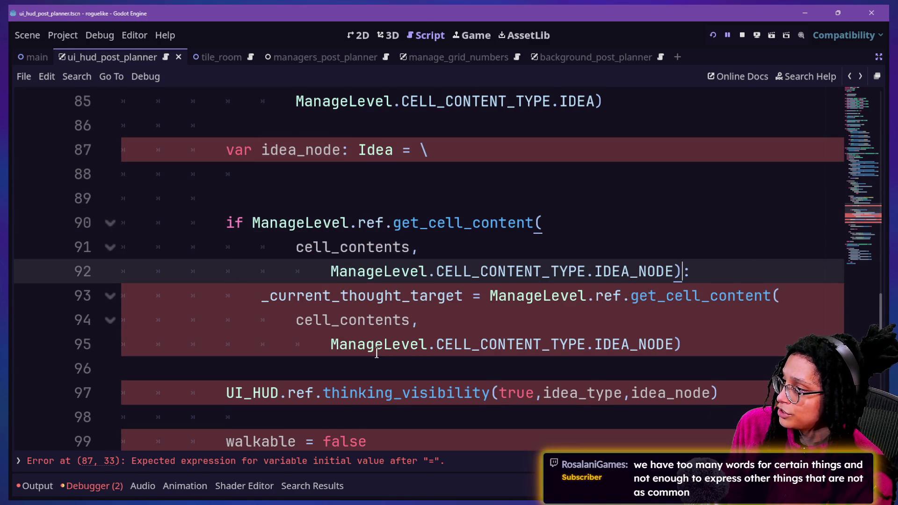
pyautogui.hotkey('ctrl', 'z')
pyautogui.hotkey('ctrl', 'z')
pyautogui.click(426, 185)
pyautogui.moveTo(220, 157)
pyautogui.mouseDown()
pyautogui.moveTo(509, 187)
pyautogui.moveTo(531, 201)
pyautogui.mouseUp()
pyautogui.click(540, 207)
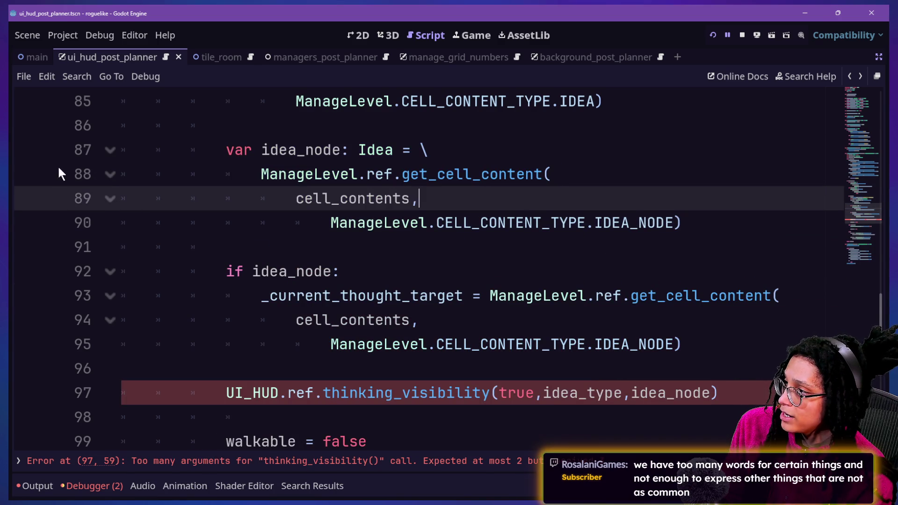
pyautogui.click(114, 151)
pyautogui.scroll(2, 339, 259)
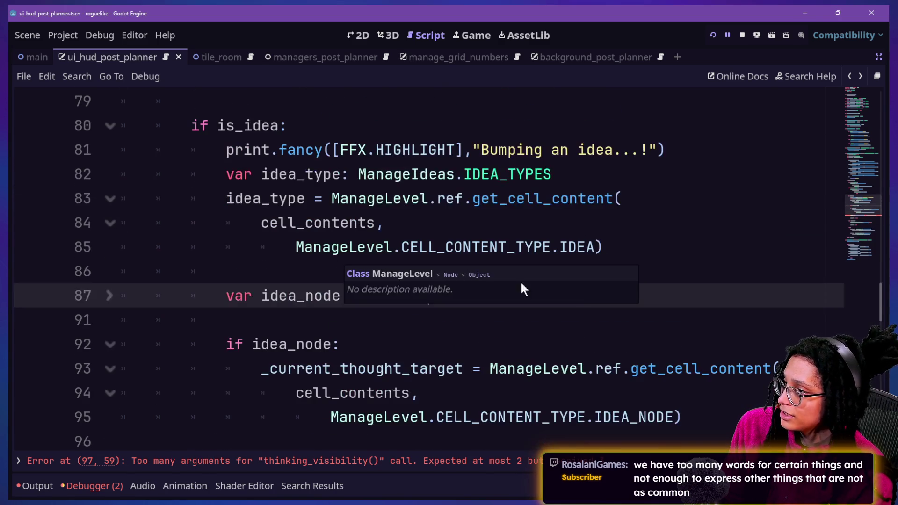
pyautogui.click(583, 340)
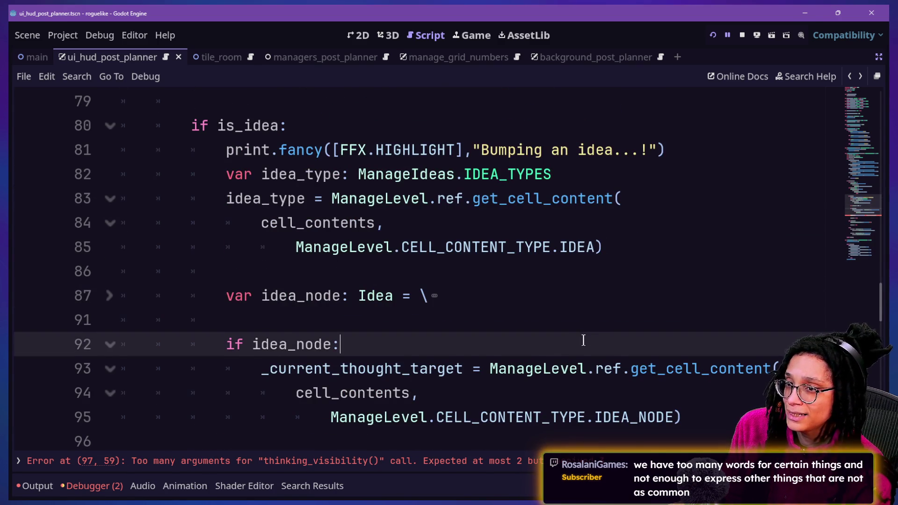
pyautogui.scroll(-1, 403, 330)
pyautogui.moveTo(246, 174); pyautogui.dragTo(296, 321)
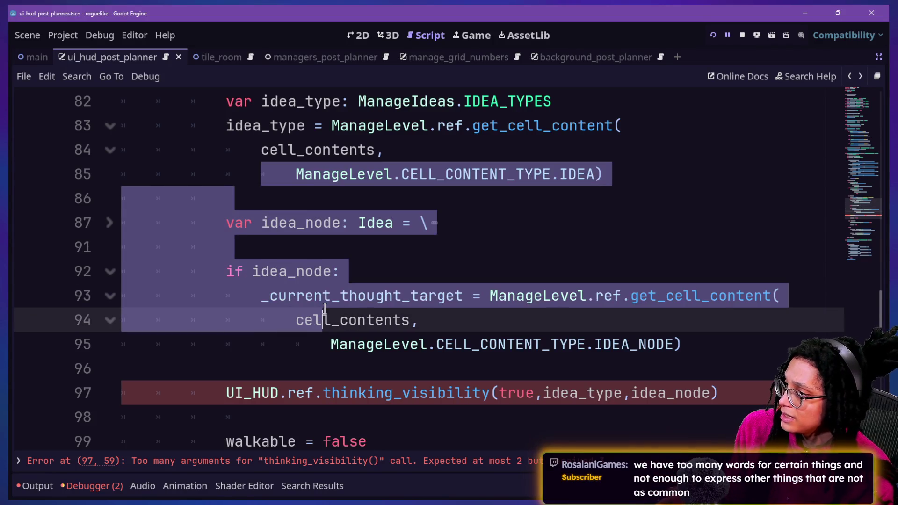
pyautogui.click(296, 321)
pyautogui.click(108, 221)
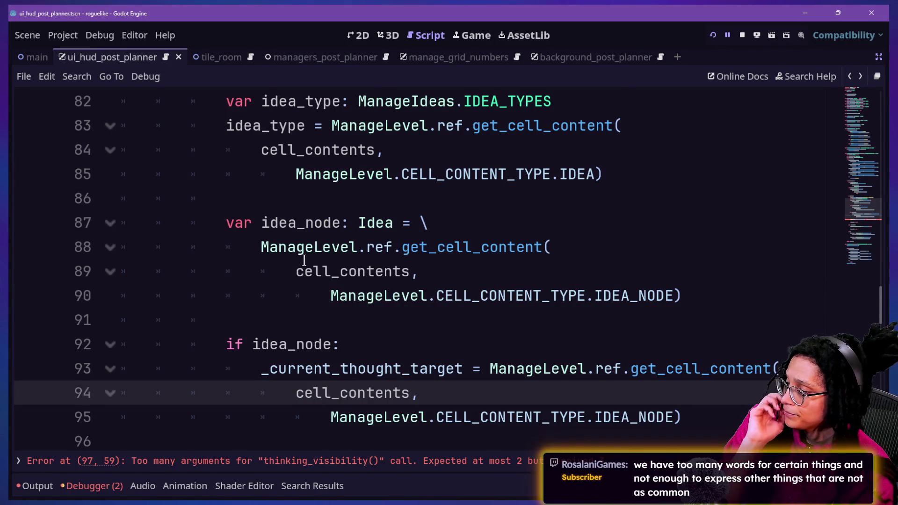
pyautogui.scroll(-1, 301, 264)
pyautogui.click(282, 204)
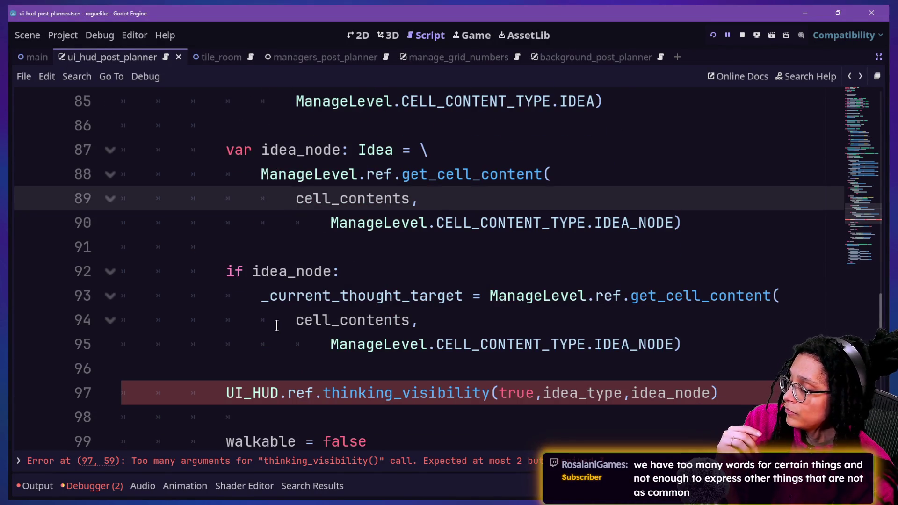
pyautogui.click(260, 265)
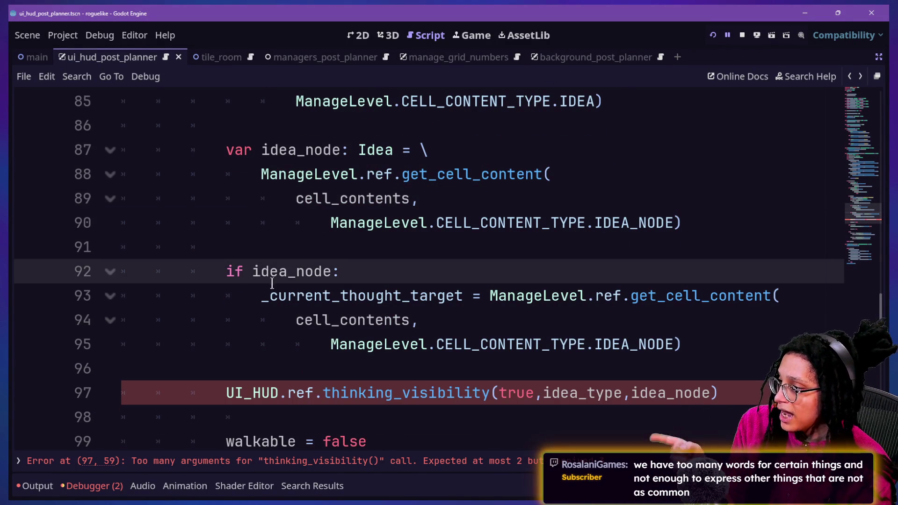
pyautogui.moveTo(269, 296); pyautogui.dragTo(344, 336)
pyautogui.click(345, 336)
pyautogui.click(258, 268)
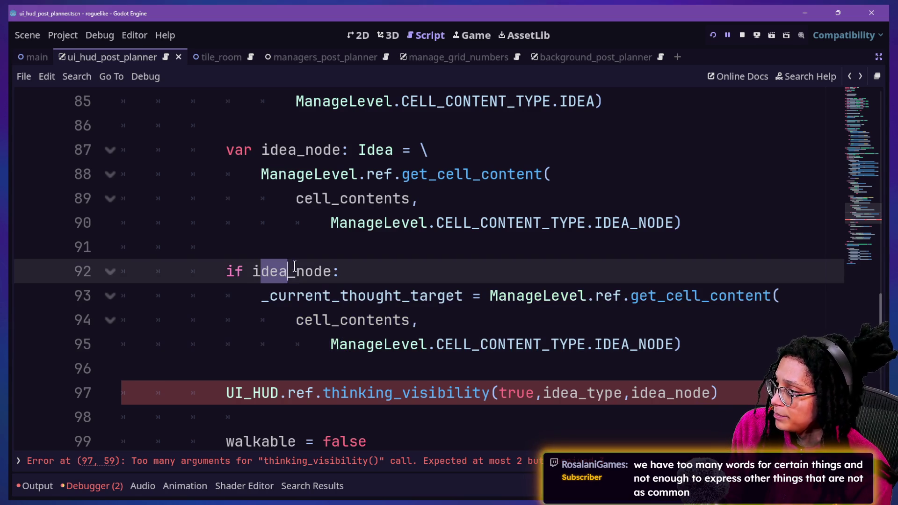
pyautogui.moveTo(260, 267)
pyautogui.mouseDown()
pyautogui.moveTo(331, 272)
pyautogui.moveTo(242, 283)
pyautogui.mouseUp()
pyautogui.click(332, 271)
pyautogui.hotkey('ctrl', 'v')
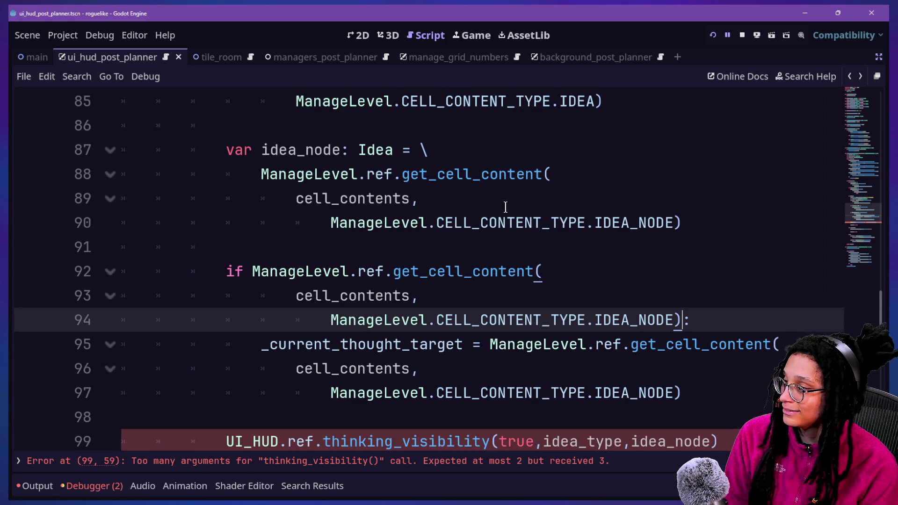
pyautogui.hotkey('ctrl', 'z')
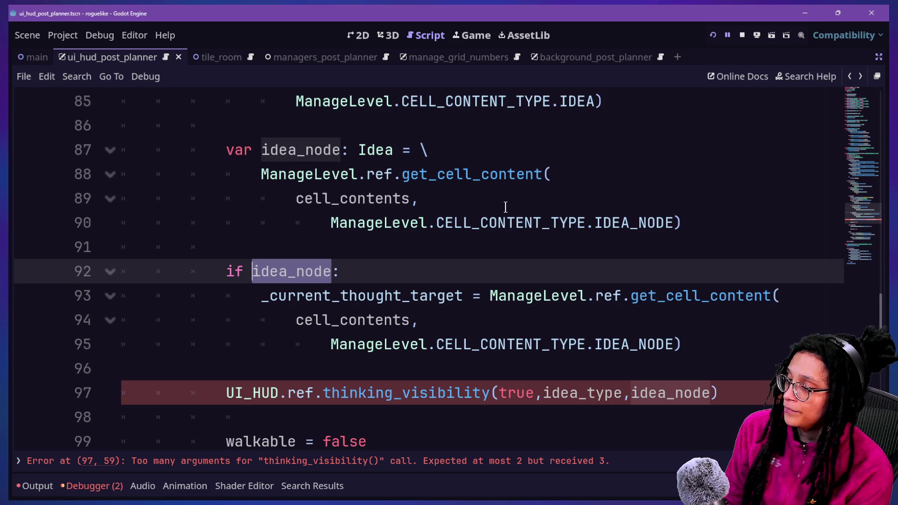
pyautogui.click(421, 246)
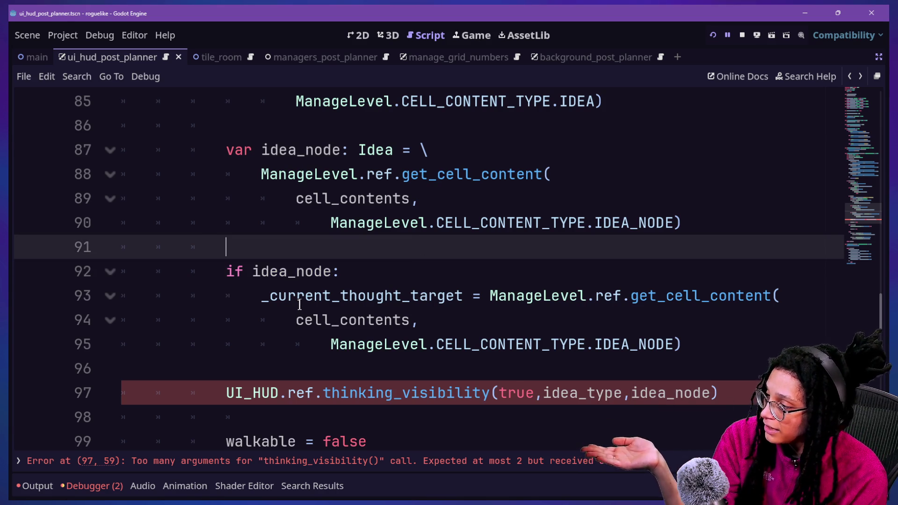
pyautogui.click(683, 393)
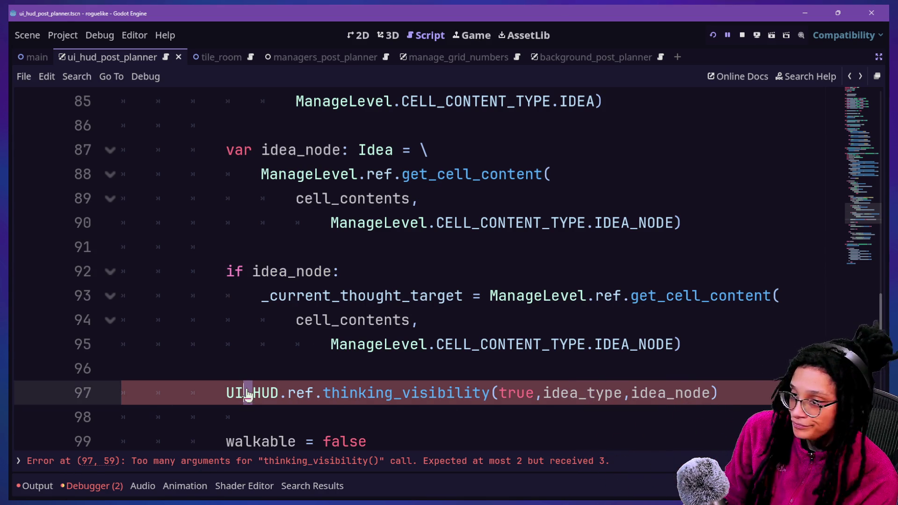
pyautogui.moveTo(246, 390)
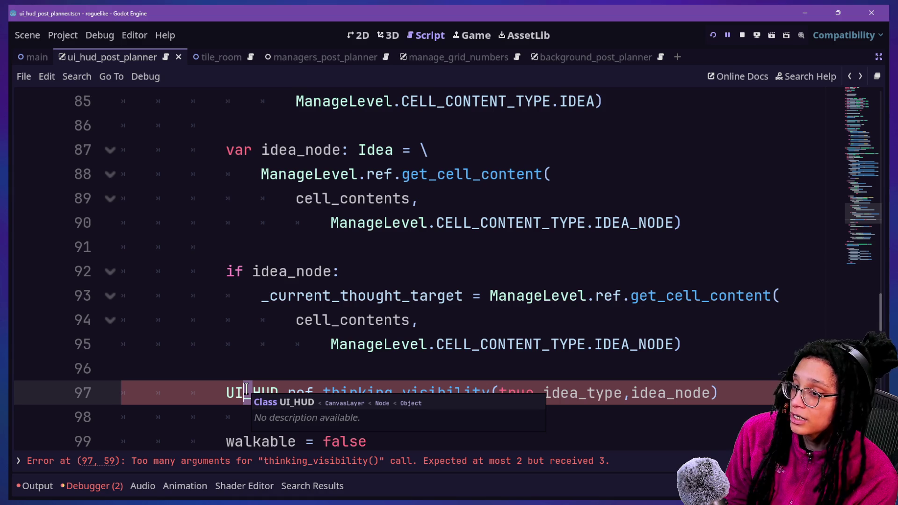
pyautogui.click(431, 261)
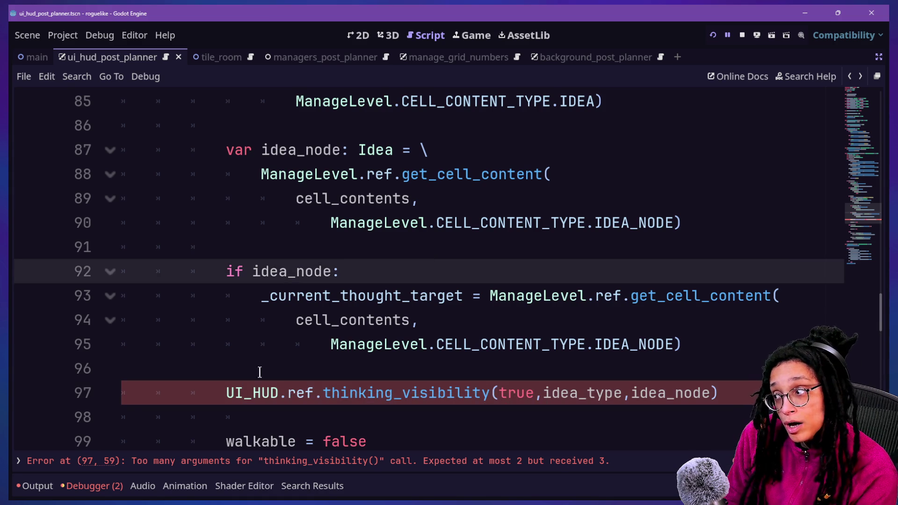
pyautogui.click(242, 394)
pyautogui.keyDown('ctrl'); pyautogui.click(407, 393); pyautogui.keyUp('ctrl')
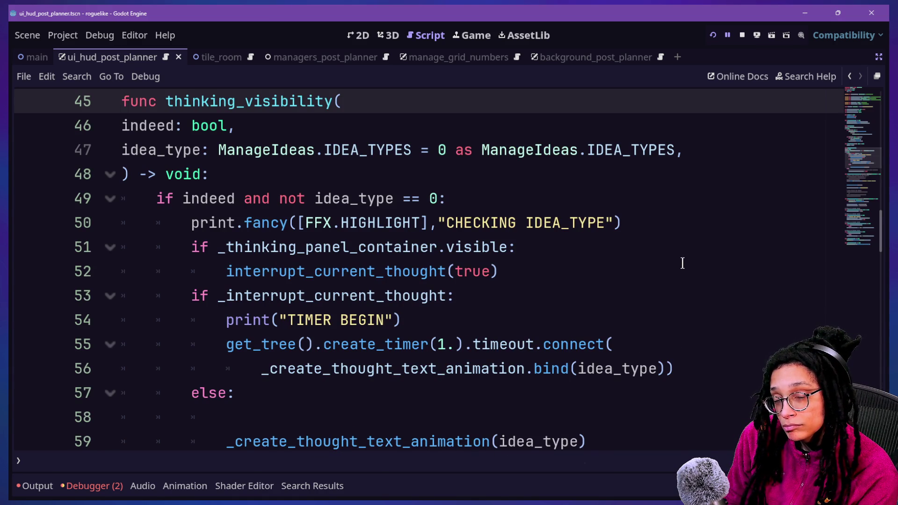
pyautogui.click(819, 250)
pyautogui.press('Down')
pyautogui.press('Down')
pyautogui.press('Down')
pyautogui.press('Up')
pyautogui.press('Up')
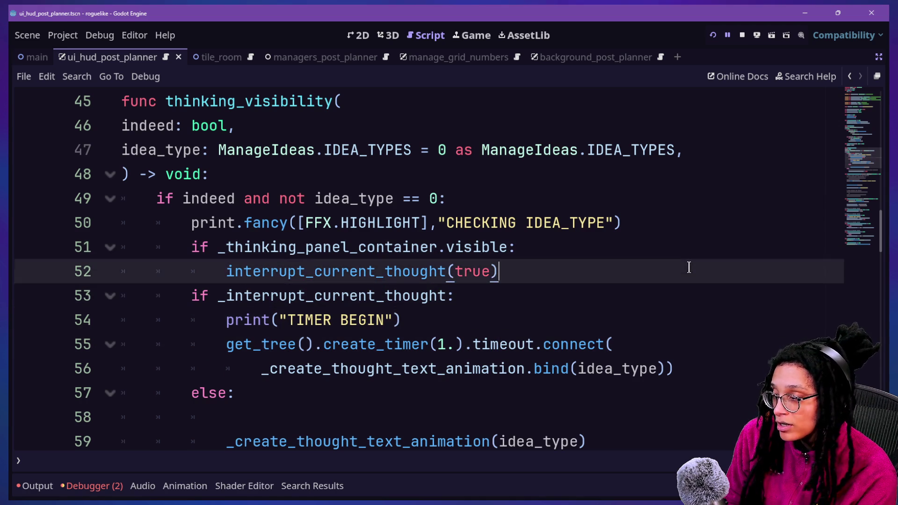
pyautogui.press('Down')
pyautogui.press('Down')
pyautogui.press('Up')
pyautogui.press('Down')
pyautogui.press('Down')
pyautogui.press('Down')
pyautogui.press('Up')
pyautogui.press('Up')
pyautogui.press('Up')
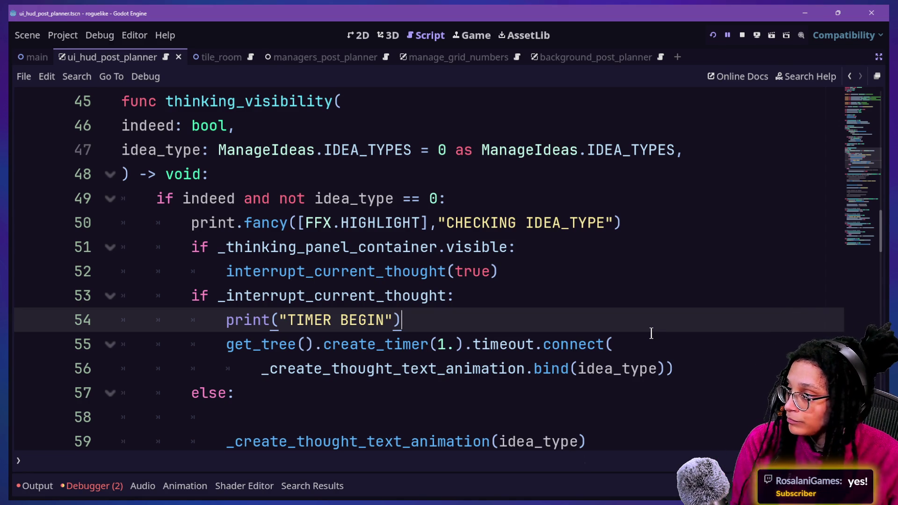
pyautogui.write('g')
pyautogui.press('BackSpace')
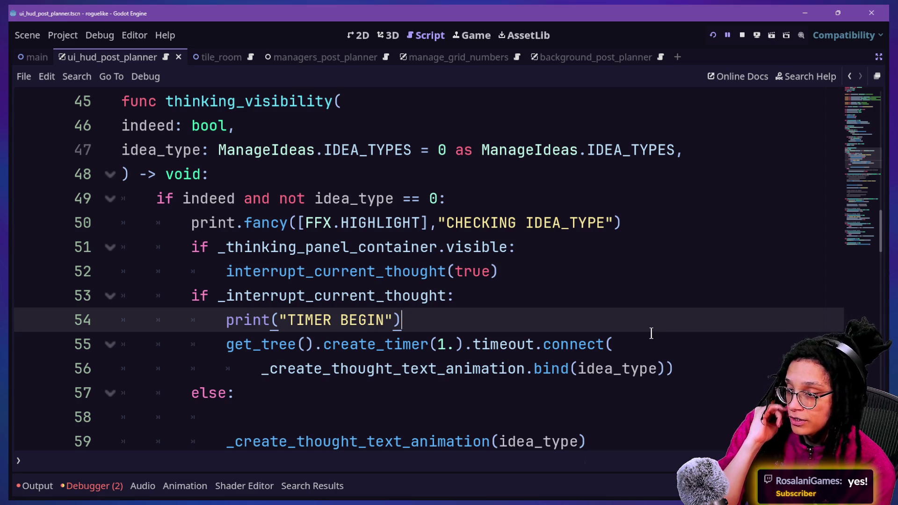
pyautogui.click(607, 300)
pyautogui.click(569, 310)
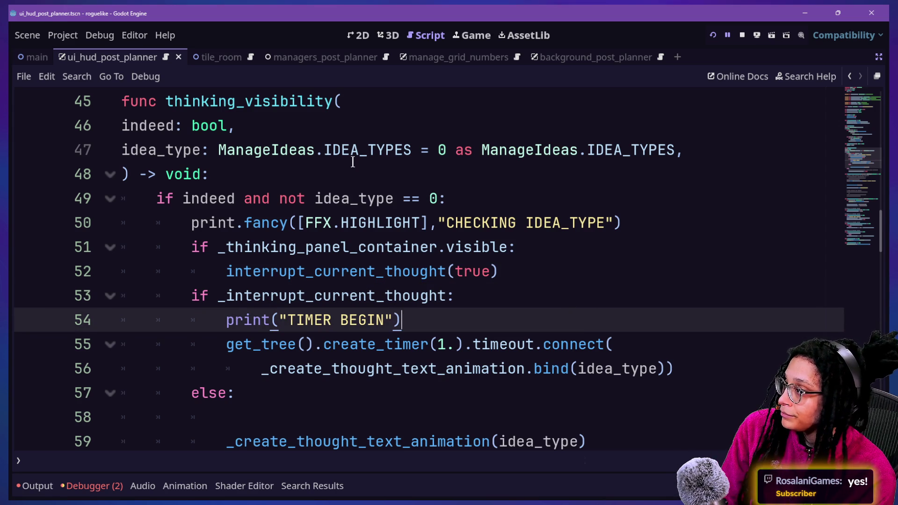
pyautogui.click(130, 177)
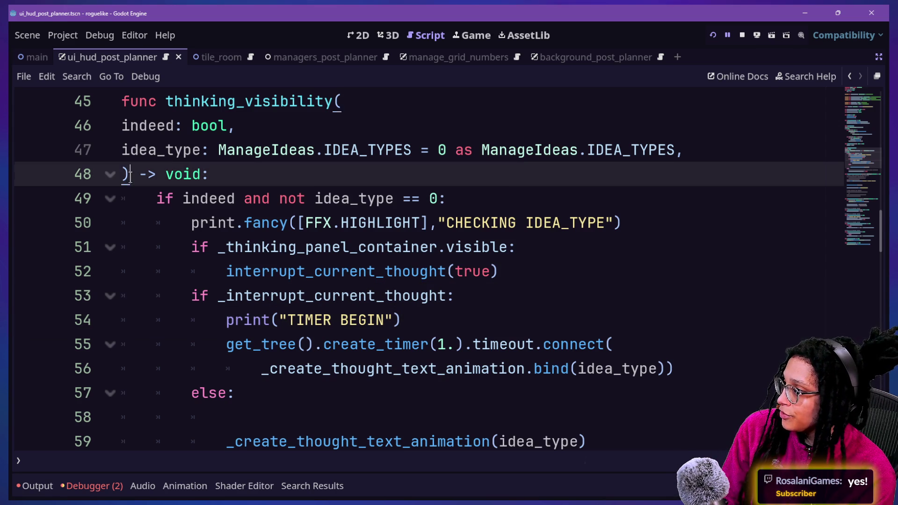
# Step: Type the idea_node: Idea parameter on line 48 of the thinking_visibility signature
pyautogui.write('idea_node: ')
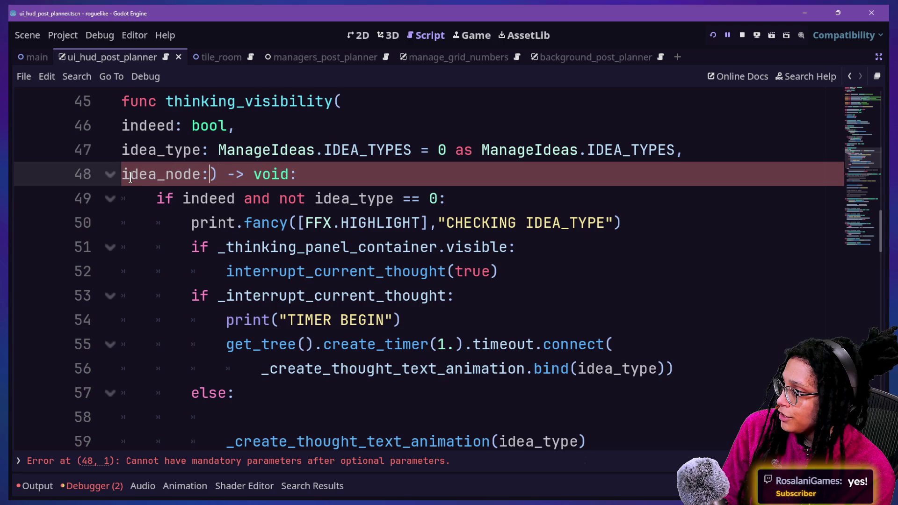
pyautogui.write('Idea')
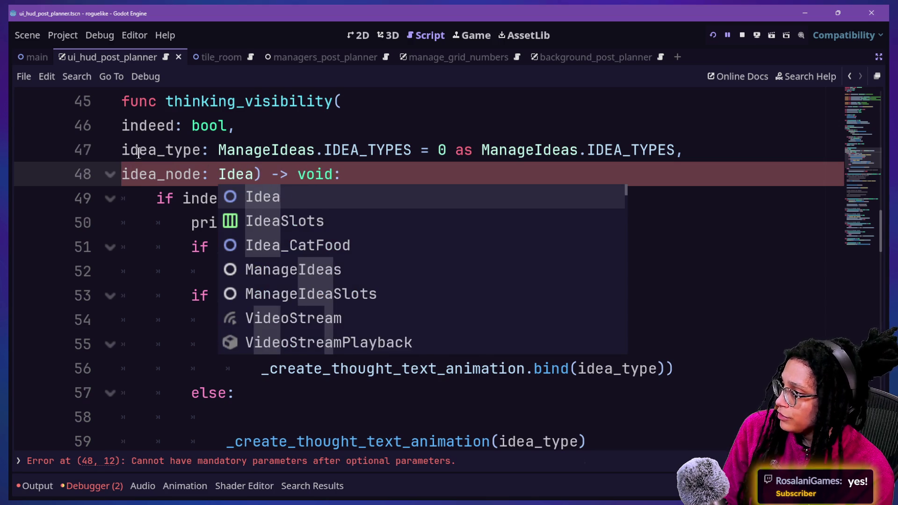
pyautogui.moveTo(157, 150); pyautogui.dragTo(473, 209)
pyautogui.click(473, 209)
pyautogui.click(241, 175)
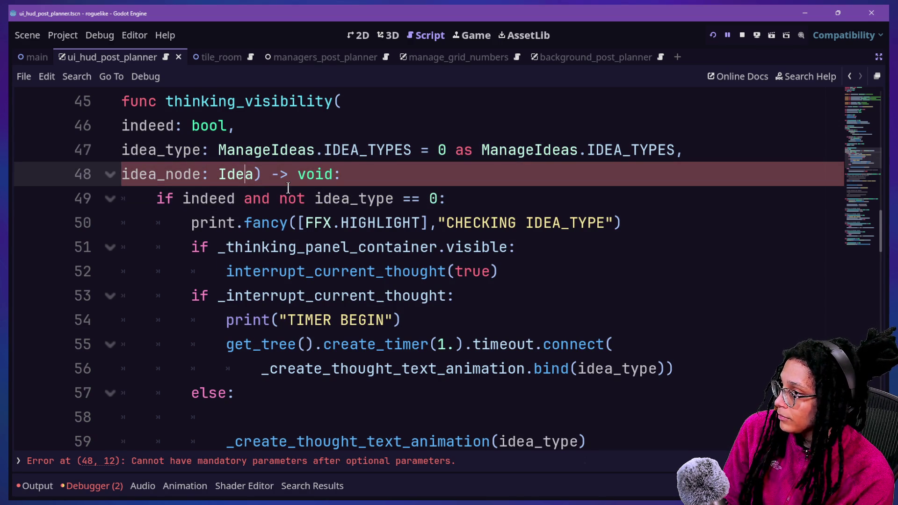
pyautogui.click(256, 175)
pyautogui.hotkey('shift', 'Home')
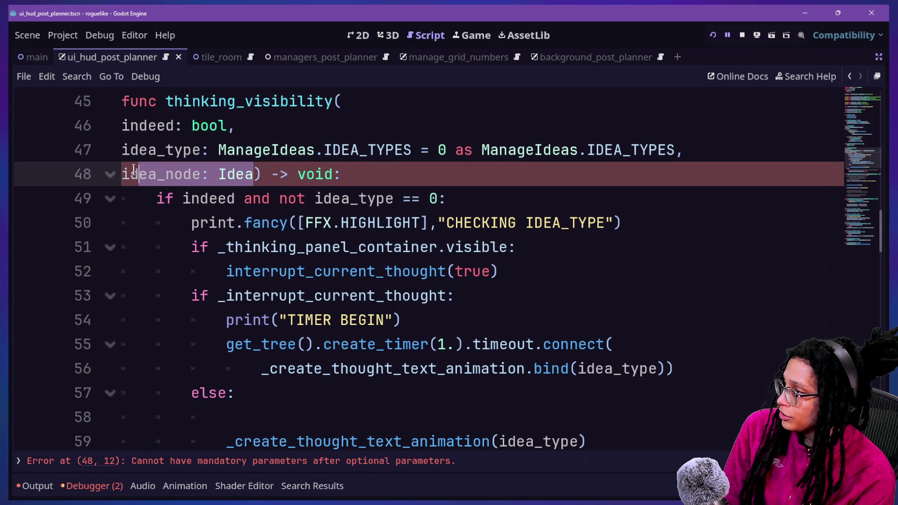
# Step: Examine the idea_type declaration on line 47, selecting its default value 0
pyautogui.click(423, 150)
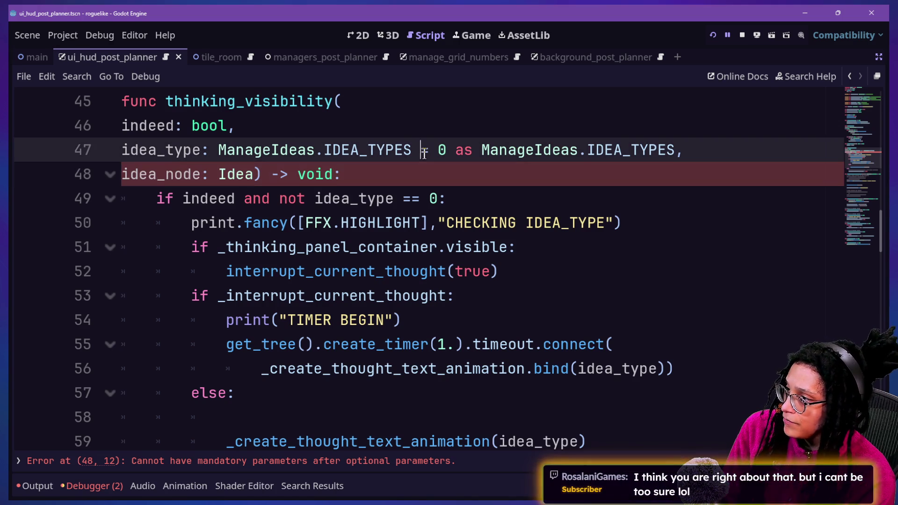
pyautogui.moveTo(157, 149); pyautogui.dragTo(683, 149)
pyautogui.click(376, 150)
pyautogui.click(694, 149)
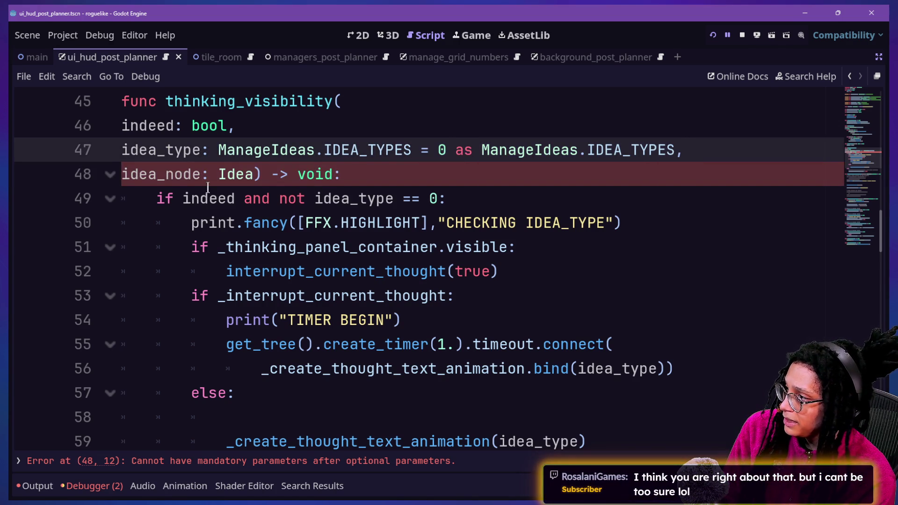
pyautogui.moveTo(253, 174)
pyautogui.mouseDown()
pyautogui.moveTo(119, 191)
pyautogui.moveTo(121, 174)
pyautogui.mouseUp()
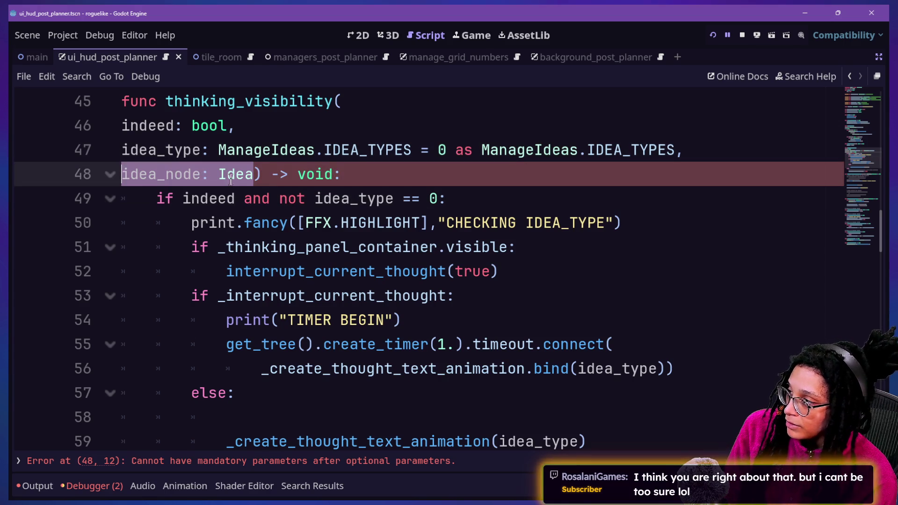
pyautogui.click(177, 149)
pyautogui.moveTo(139, 150)
pyautogui.mouseDown()
pyautogui.moveTo(416, 150)
pyautogui.moveTo(512, 169)
pyautogui.moveTo(561, 149)
pyautogui.mouseUp()
pyautogui.click(561, 150)
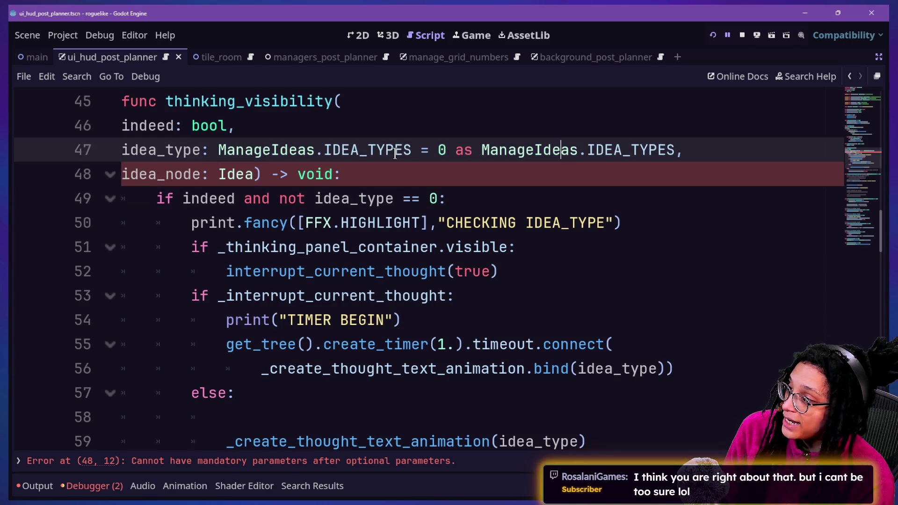
pyautogui.moveTo(432, 150); pyautogui.dragTo(456, 149)
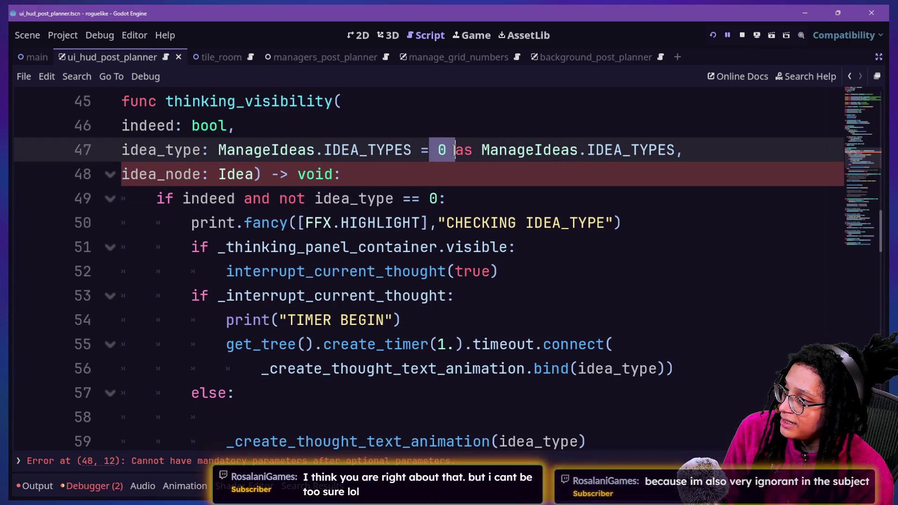
pyautogui.press('Right')
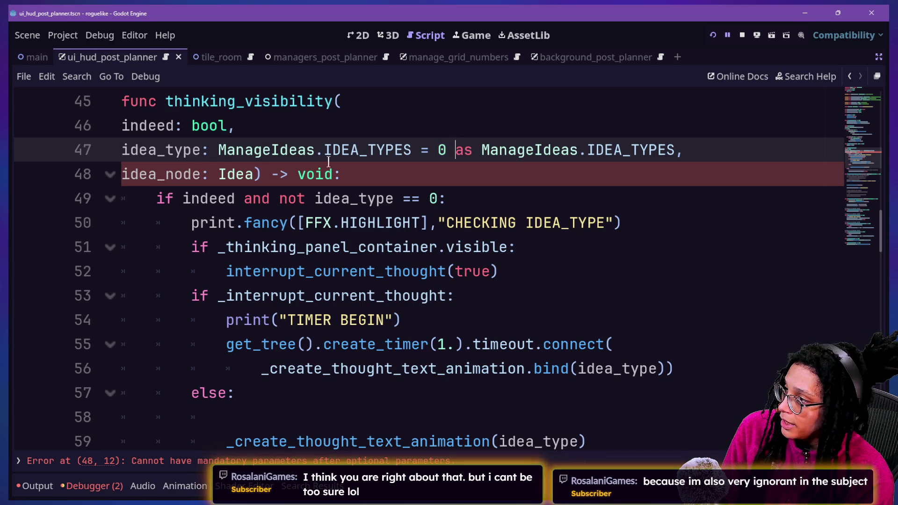
# Step: Move idea_node: Idea up to follow indeed: bool, adding a trailing comma
pyautogui.moveTo(254, 176); pyautogui.dragTo(125, 185)
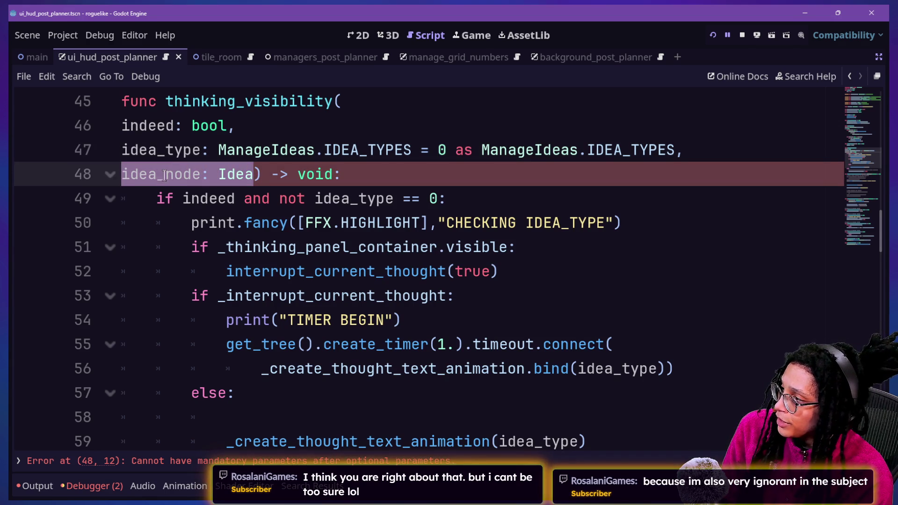
pyautogui.click(166, 157)
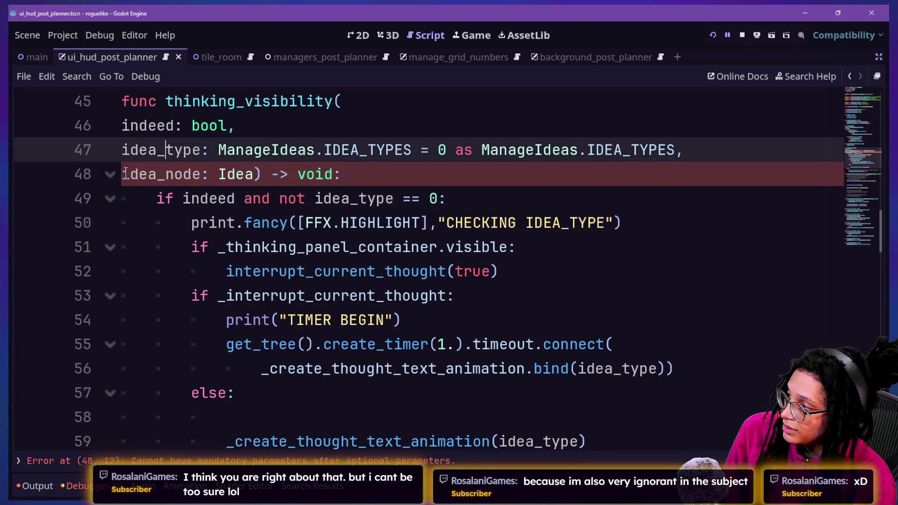
pyautogui.moveTo(130, 175)
pyautogui.mouseDown()
pyautogui.moveTo(268, 174)
pyautogui.moveTo(245, 174)
pyautogui.mouseUp()
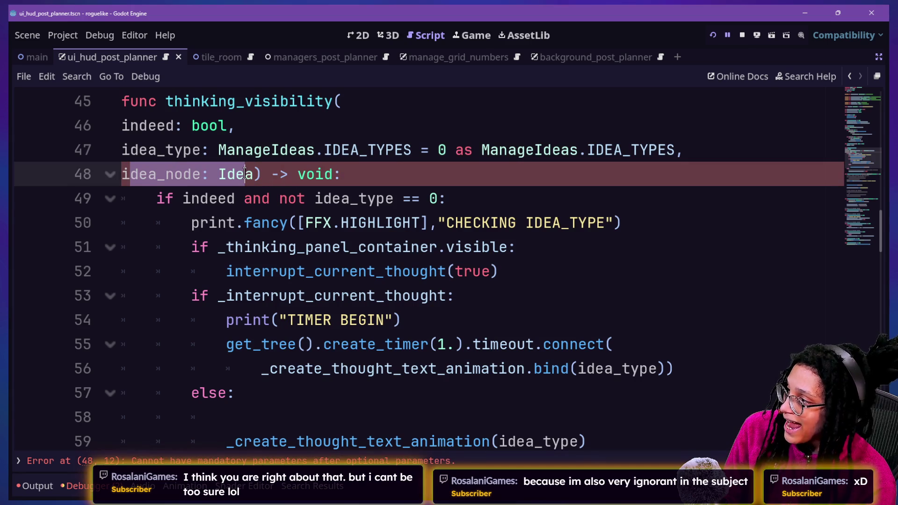
pyautogui.click(244, 174)
pyautogui.hotkey('ctrl', 'shift', 'Left')
pyautogui.hotkey('ctrl', 'shift', 'Left')
pyautogui.hotkey('ctrl', 'shift', 'Left')
pyautogui.hotkey('ctrl', 'c')
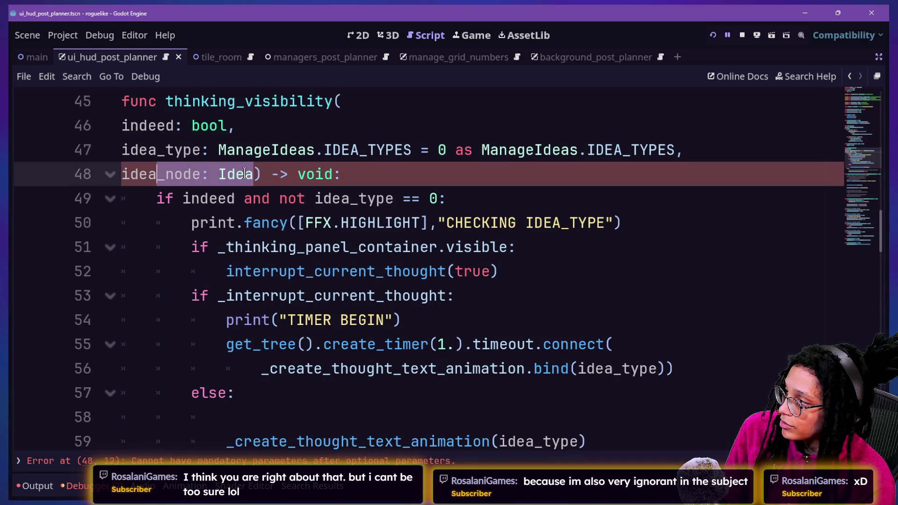
pyautogui.press('BackSpace')
pyautogui.press('BackSpace')
pyautogui.press('BackSpace')
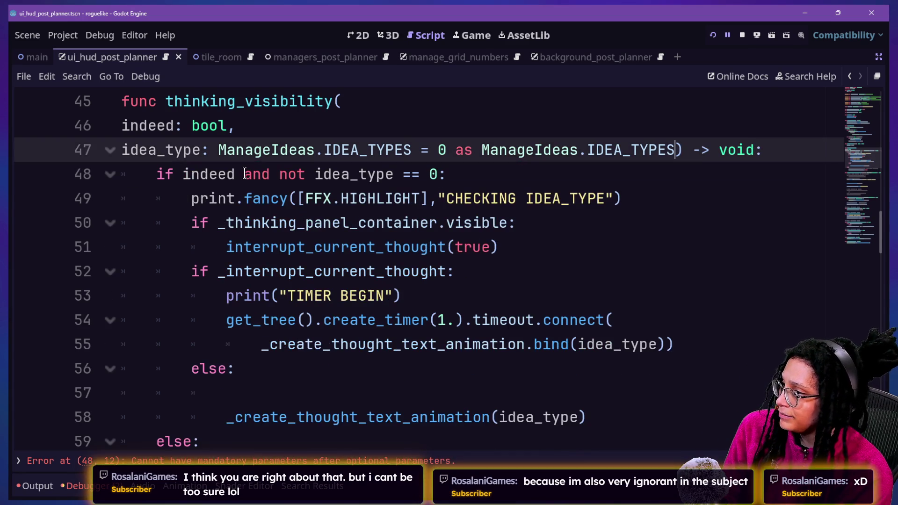
pyautogui.click(286, 124)
pyautogui.press('Return')
pyautogui.hotkey('ctrl', 'v')
pyautogui.write(',')
pyautogui.moveTo(286, 124)
pyautogui.mouseDown()
pyautogui.moveTo(396, 150)
pyautogui.moveTo(393, 158)
pyautogui.moveTo(207, 174)
pyautogui.mouseUp()
pyautogui.click(367, 140)
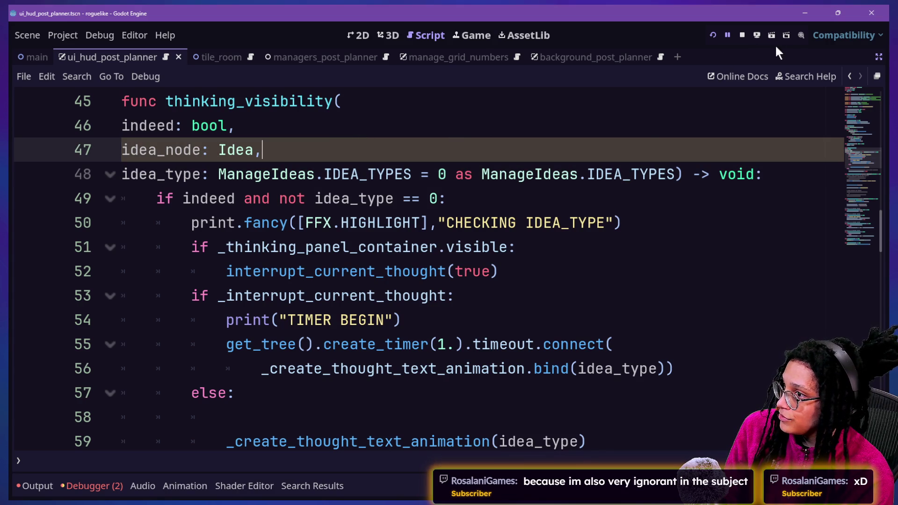
# Step: In player_post_planner.gd, change line 97 to thinking_visibility(true,idea_node,idea_type)
pyautogui.hotkey('shift', 'alt', 'o')
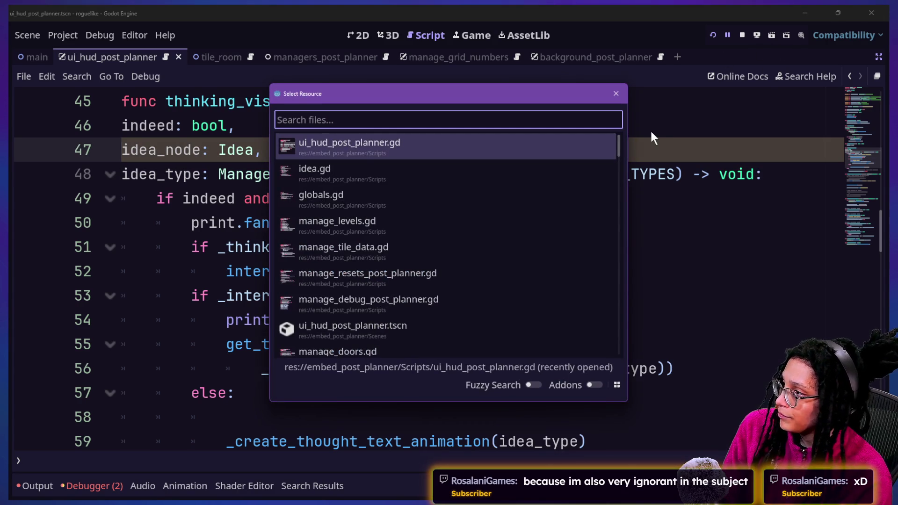
pyautogui.write('player')
pyautogui.press('Return')
pyautogui.moveTo(631, 401); pyautogui.dragTo(714, 393)
pyautogui.press('BackSpace')
pyautogui.click(544, 393)
pyautogui.write('idea_node,idea_type)')
pyautogui.click(707, 388)
pyautogui.press('Delete')
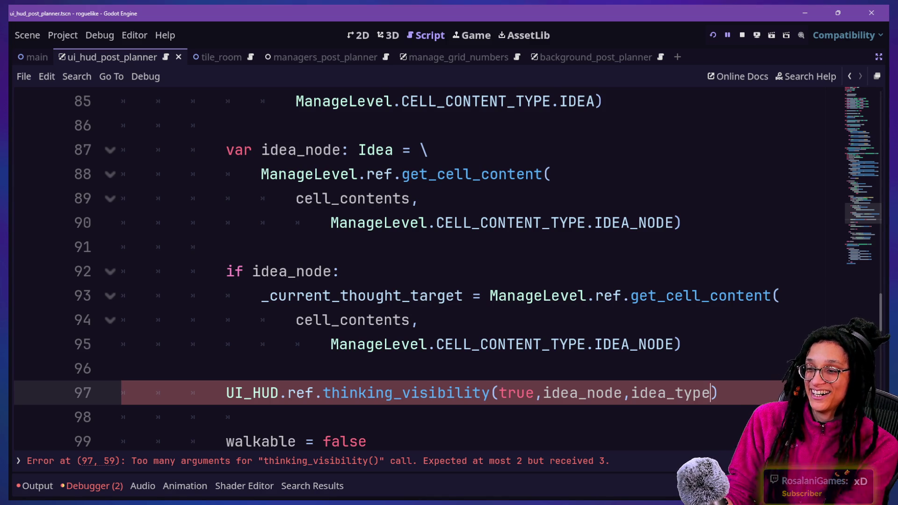
pyautogui.click(667, 243)
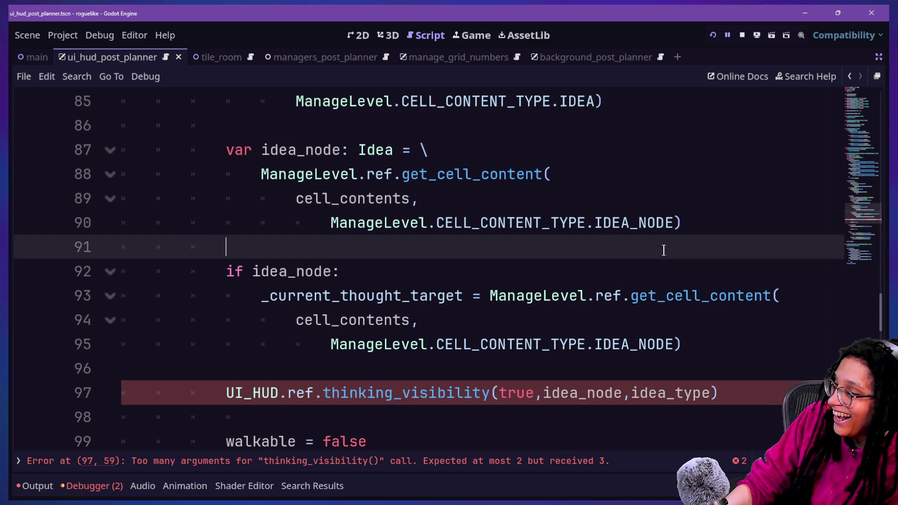
# Step: Compare the line 97 thinking_visibility call against its function definition
pyautogui.click(652, 365)
pyautogui.click(658, 392)
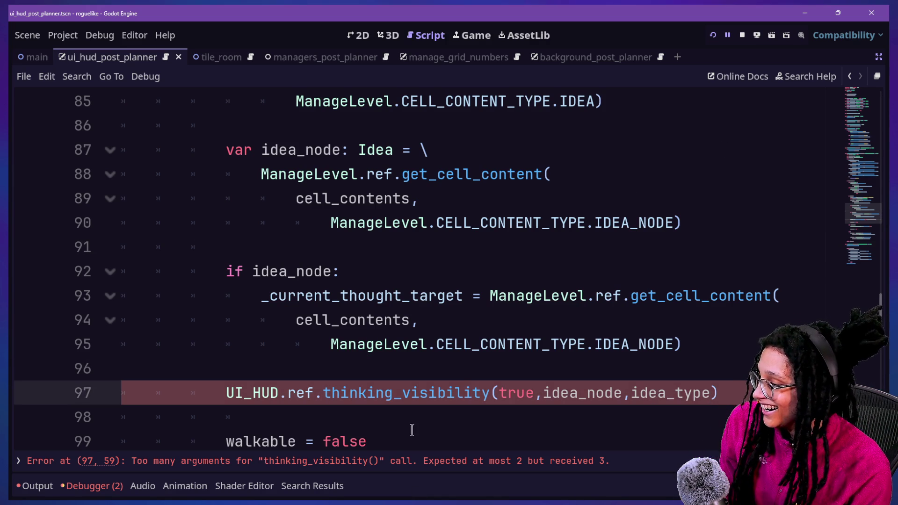
pyautogui.keyDown('ctrl'); pyautogui.click(391, 400); pyautogui.keyUp('ctrl')
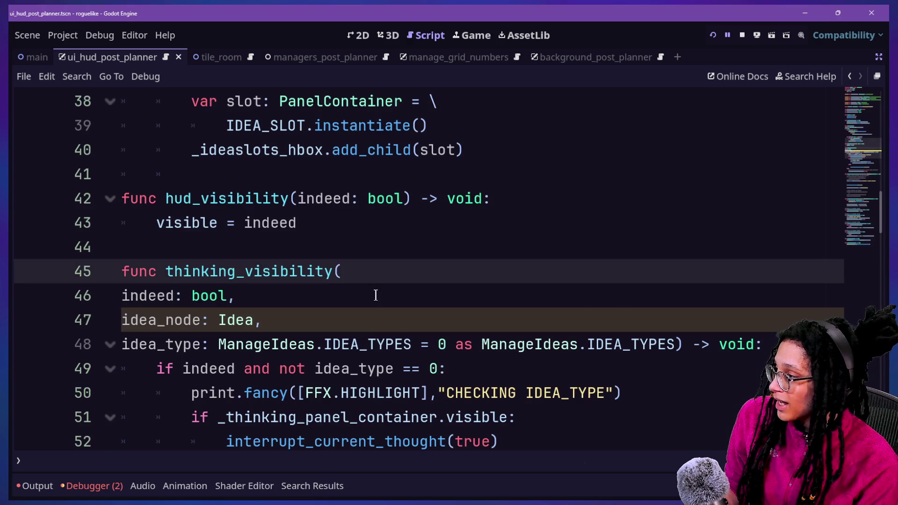
pyautogui.click(375, 294)
pyautogui.click(849, 77)
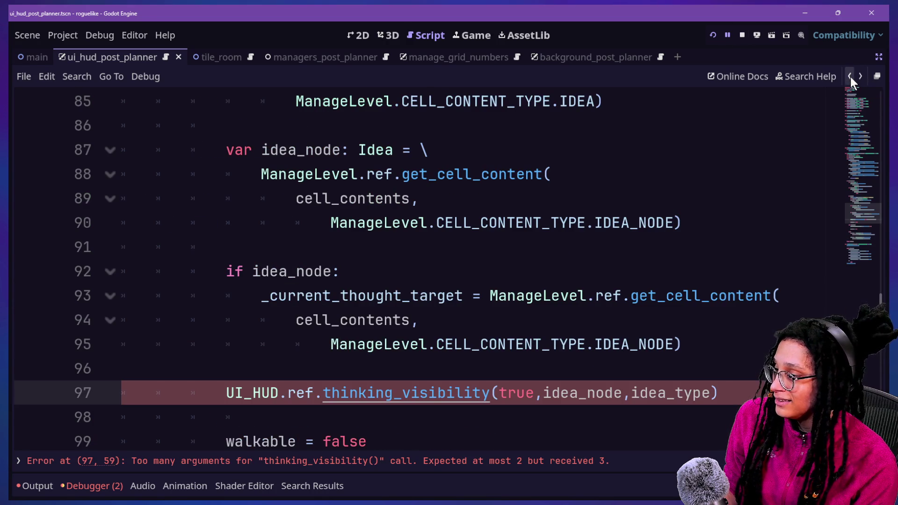
pyautogui.click(492, 325)
pyautogui.moveTo(458, 382)
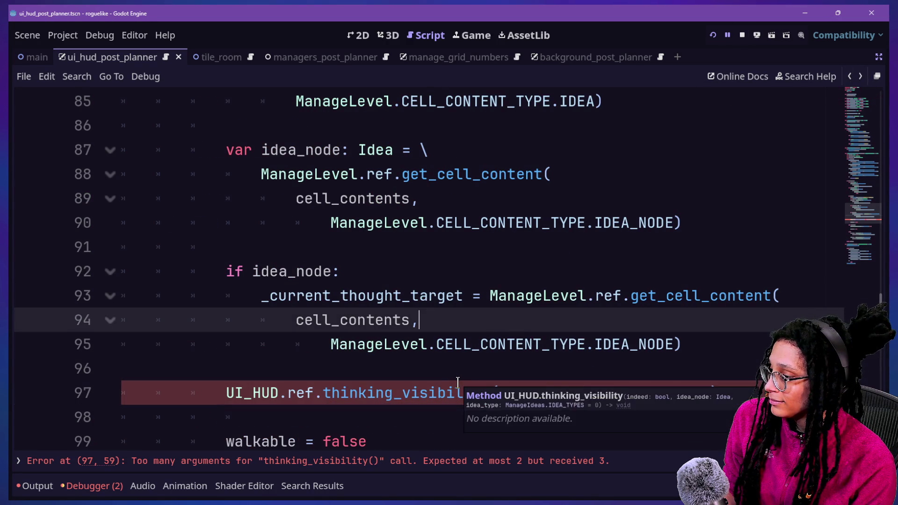
pyautogui.keyDown('ctrl'); pyautogui.click(440, 401); pyautogui.keyUp('ctrl')
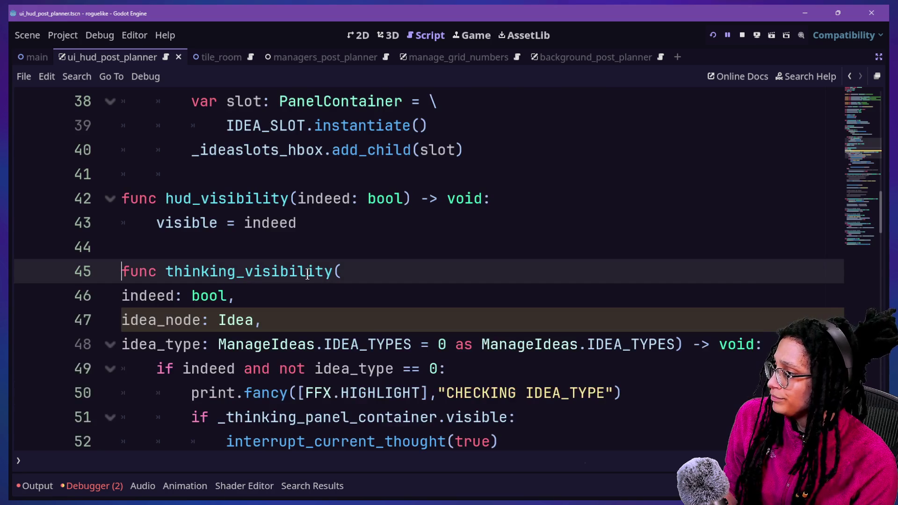
pyautogui.click(235, 295)
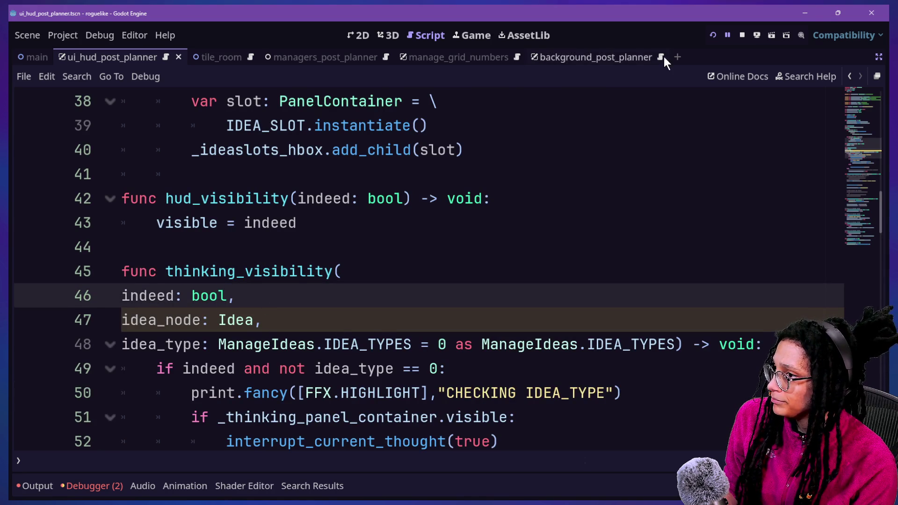
# Step: Stop the running game and review the idea_node parameter in the definition
pyautogui.click(741, 35)
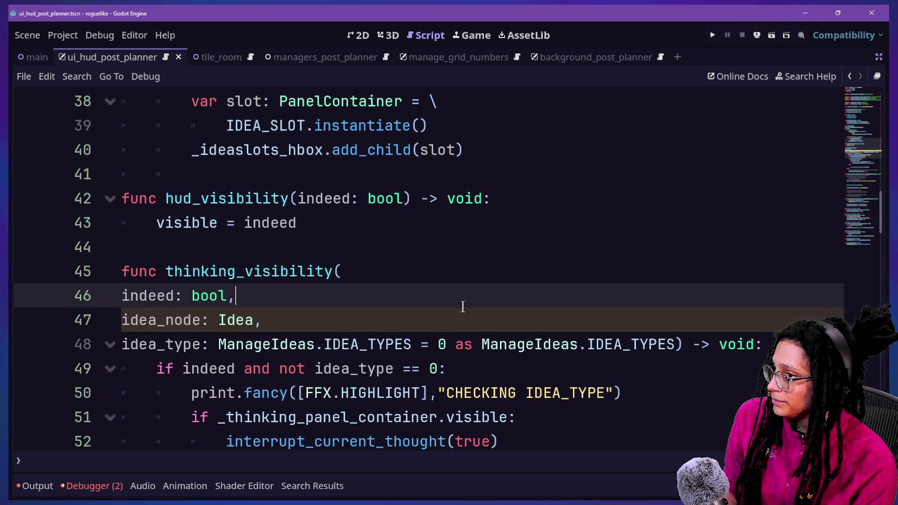
pyautogui.click(439, 344)
pyautogui.moveTo(165, 296)
pyautogui.mouseDown()
pyautogui.moveTo(210, 296)
pyautogui.moveTo(239, 314)
pyautogui.mouseUp()
pyautogui.click(238, 314)
pyautogui.click(171, 346)
pyautogui.click(377, 320)
# Step: Reopen player_post_planner.gd and follow the line 97 call to check idea_type's type
pyautogui.hotkey('shift', 'alt', 'o')
pyautogui.write('player')
pyautogui.press('Return')
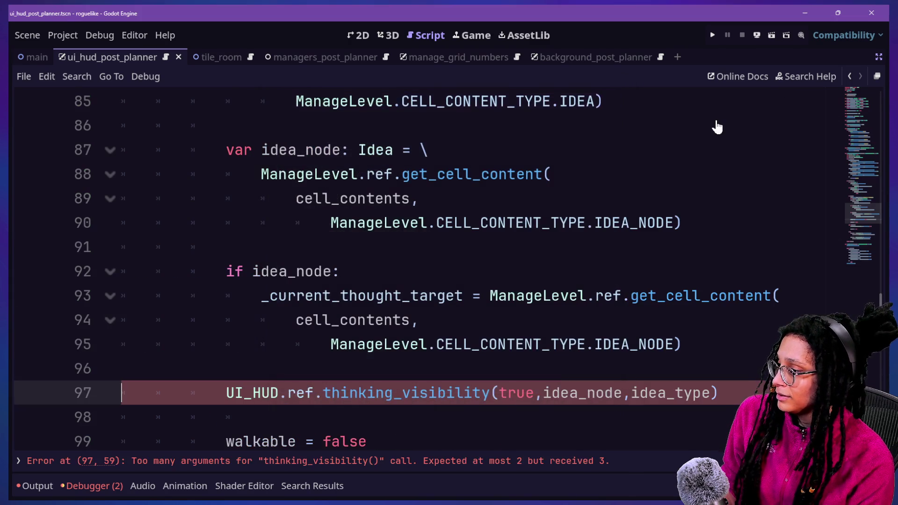
pyautogui.keyDown('ctrl'); pyautogui.click(345, 391); pyautogui.keyUp('ctrl')
pyautogui.scroll(-2, 499, 304)
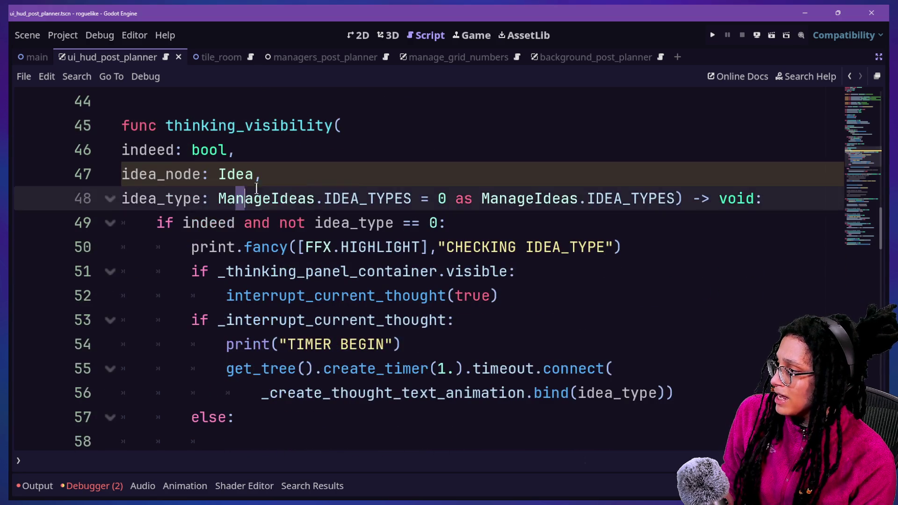
pyautogui.click(332, 216)
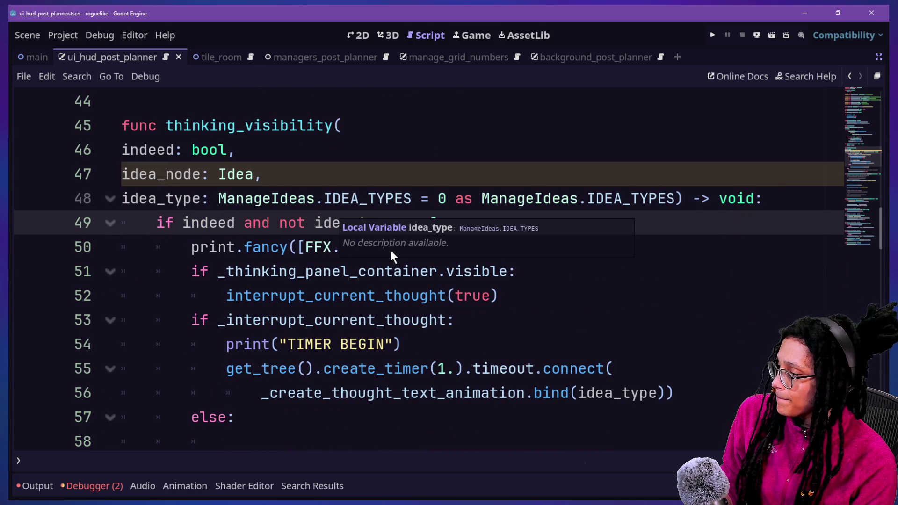
pyautogui.scroll(-3, 529, 326)
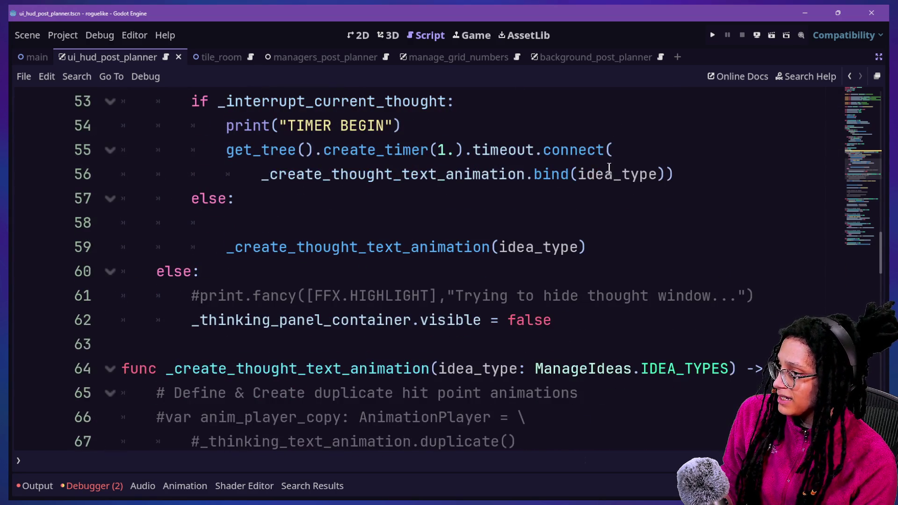
# Step: Add idea_node before idea_type in the bind() call, with arguments on a new line
pyautogui.click(577, 175)
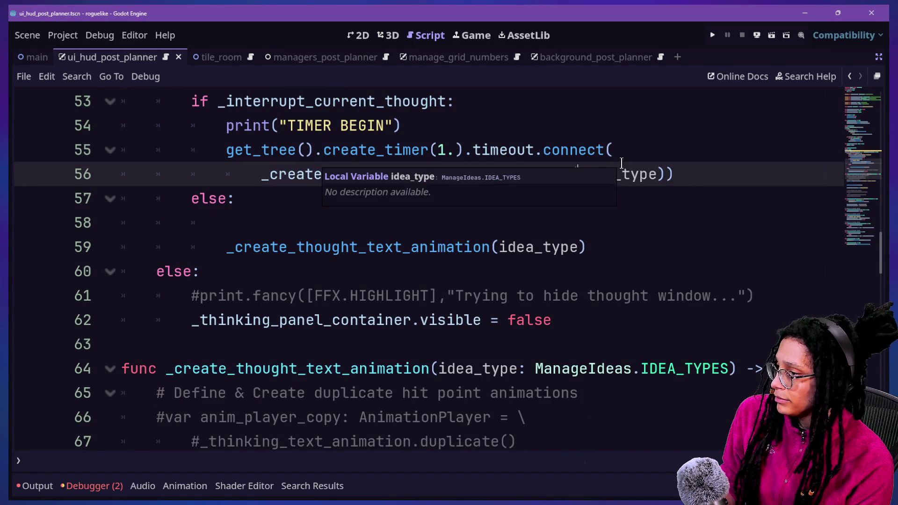
pyautogui.write('idea_node,idea_')
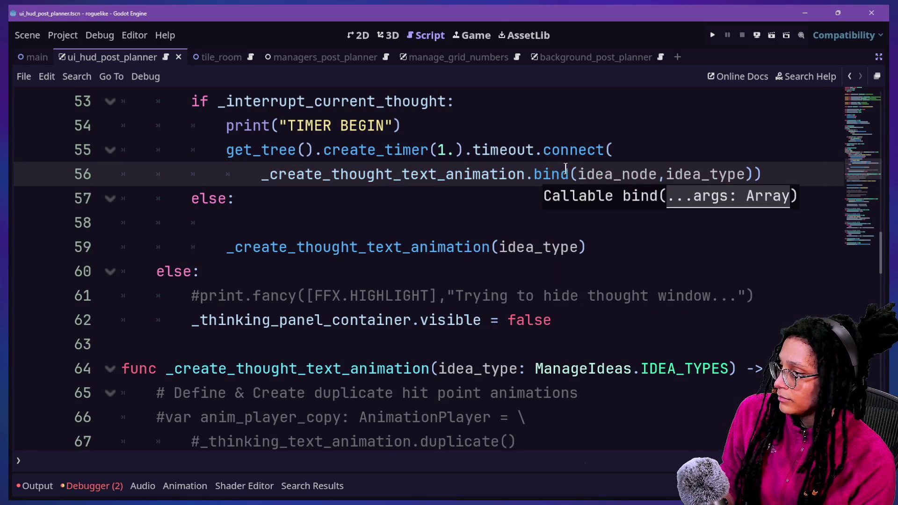
pyautogui.click(576, 173)
pyautogui.press('Return')
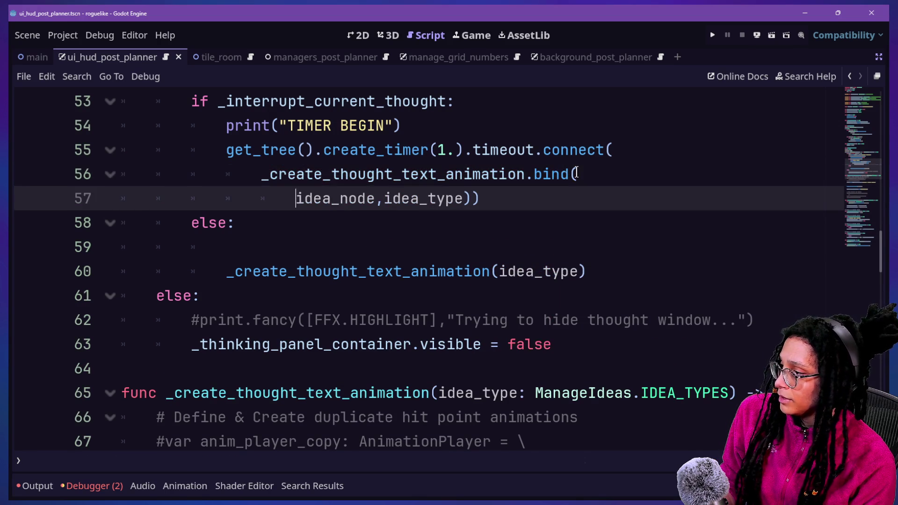
pyautogui.moveTo(300, 174); pyautogui.dragTo(432, 174)
pyautogui.click(428, 173)
# Step: Pass idea_node as first argument in the else-branch _create_thought_text_animation call
pyautogui.moveTo(296, 199); pyautogui.dragTo(375, 198)
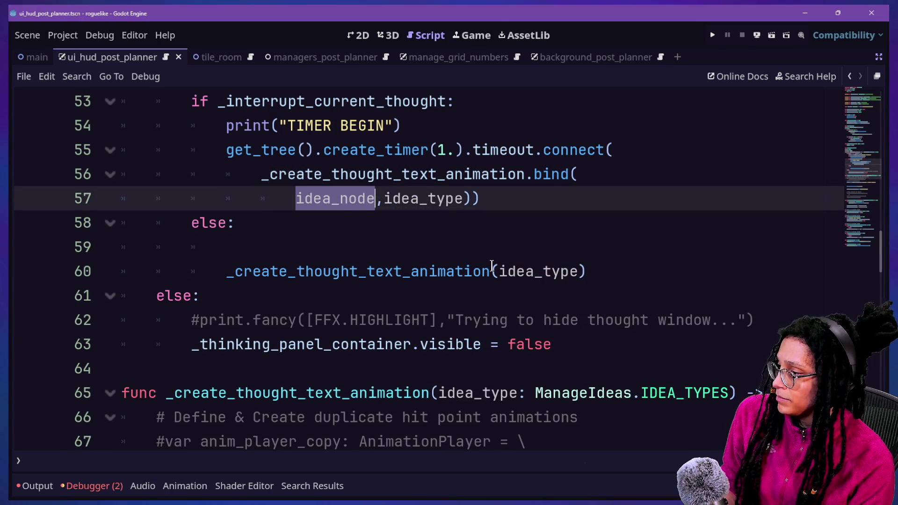
pyautogui.hotkey('ctrl', 'c')
pyautogui.click(495, 270)
pyautogui.press('Return')
pyautogui.hotkey('ctrl', 'v')
pyautogui.write(',')
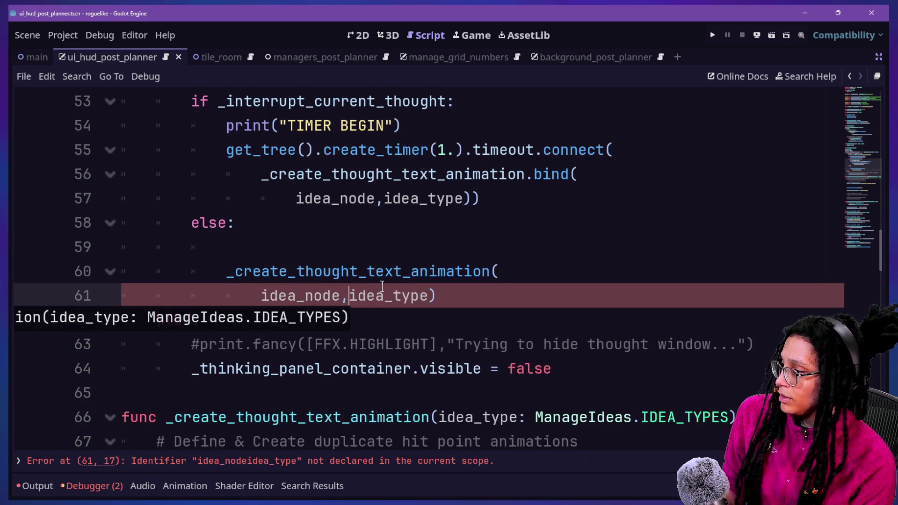
pyautogui.click(558, 271)
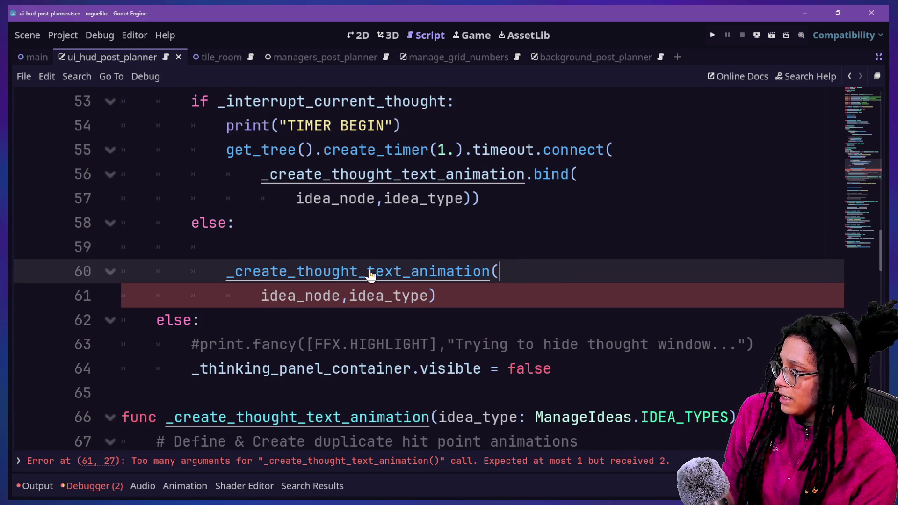
pyautogui.keyDown('ctrl'); pyautogui.click(355, 272); pyautogui.keyUp('ctrl')
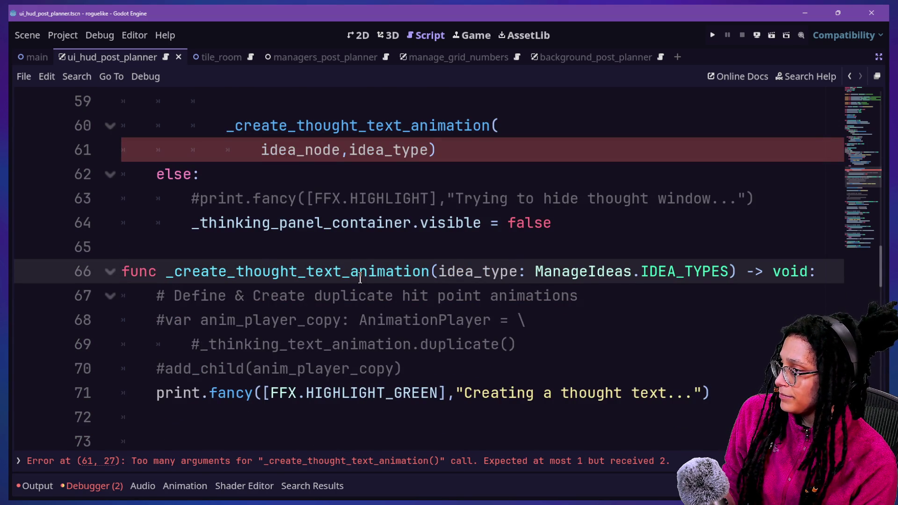
# Step: Add an 'idea_node: Idea,' line before idea_type in the _create_thought_text_animation signature
pyautogui.click(437, 271)
pyautogui.press('Return')
pyautogui.press('BackSpace')
pyautogui.click(453, 268)
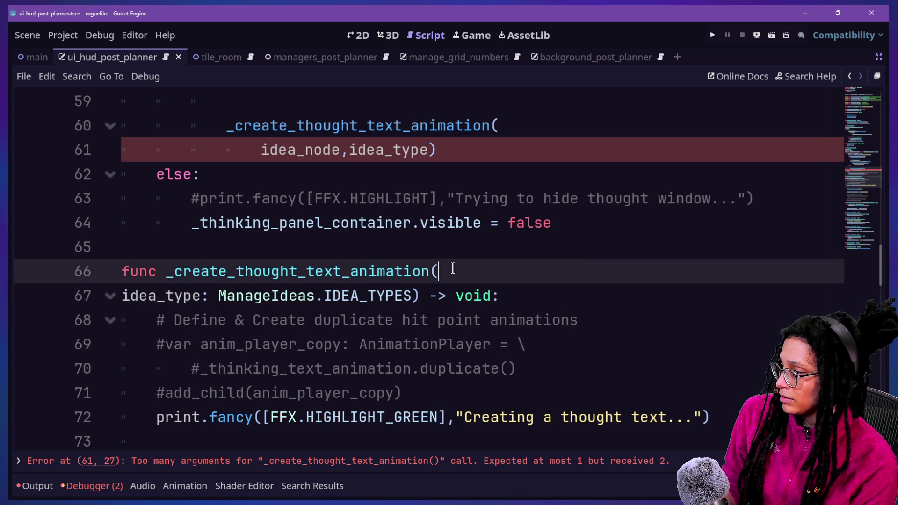
pyautogui.press('Return')
pyautogui.write('idea_node: c')
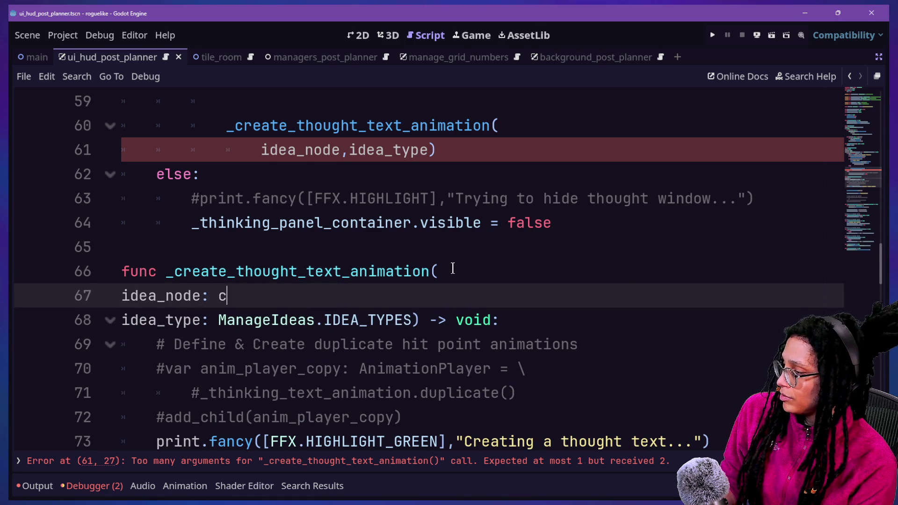
pyautogui.press('BackSpace')
pyautogui.write('Idea,')
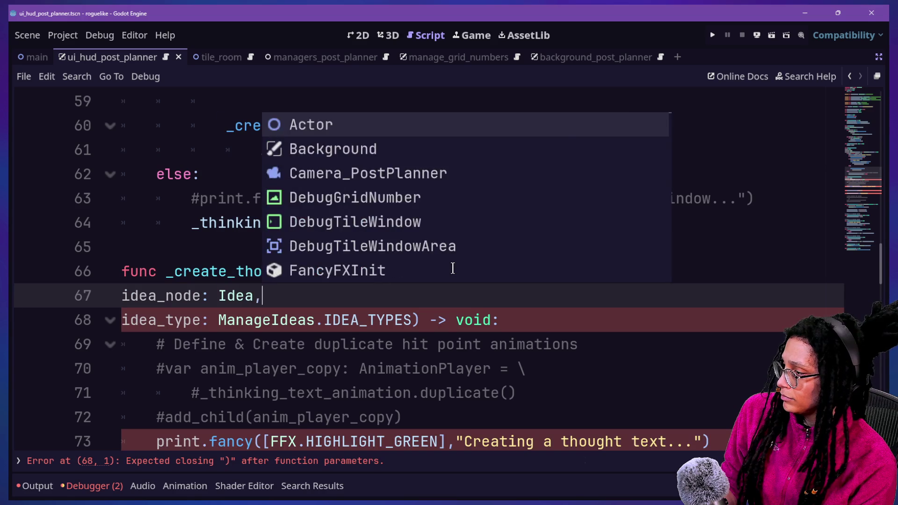
pyautogui.press('Escape')
pyautogui.write(',')
pyautogui.click(350, 224)
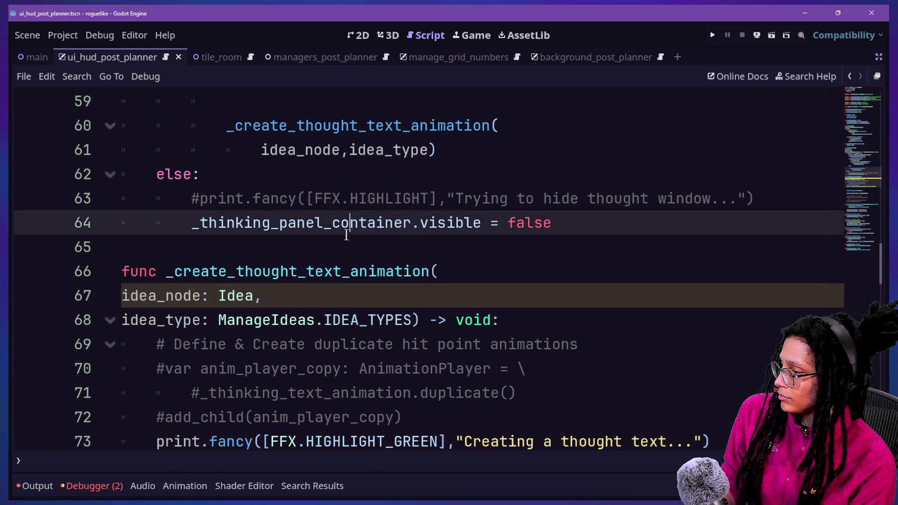
pyautogui.scroll(-1, 353, 277)
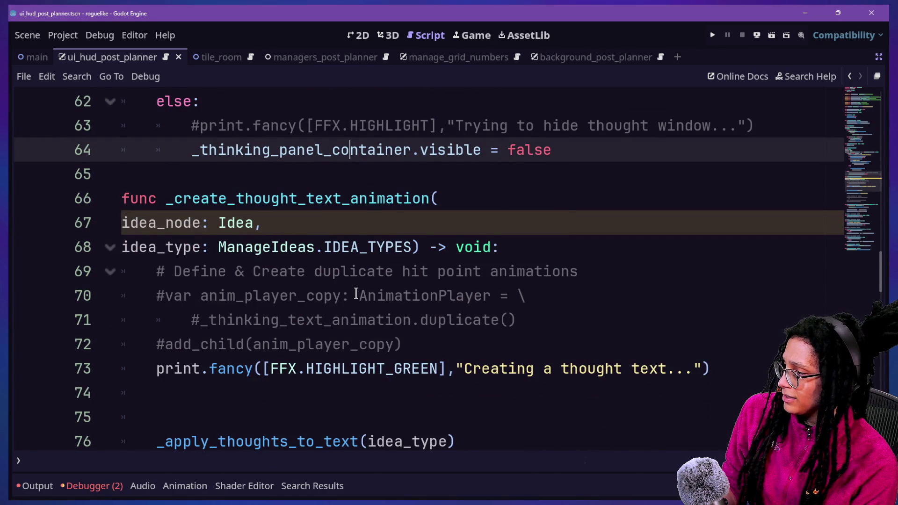
pyautogui.scroll(-1, 356, 294)
pyautogui.moveTo(509, 265); pyautogui.dragTo(502, 177)
pyautogui.scroll(-1, 474, 275)
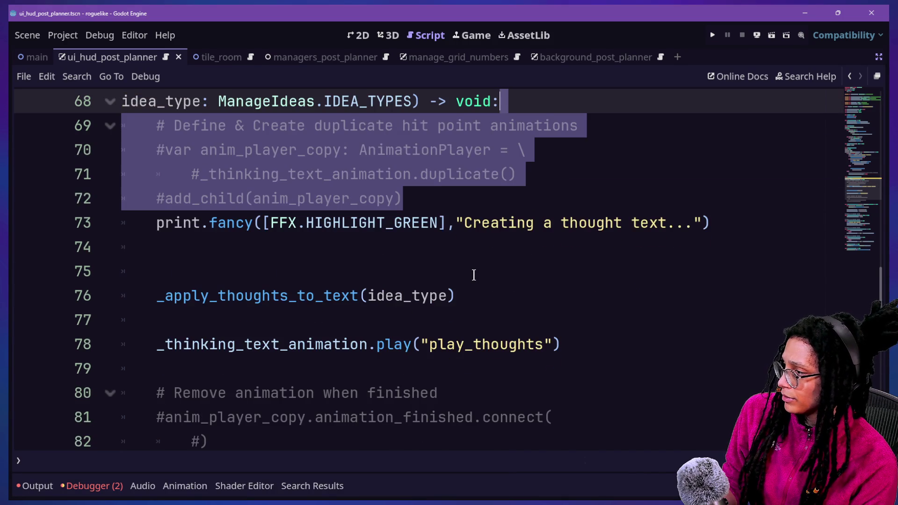
pyautogui.scroll(1, 474, 275)
pyautogui.moveTo(191, 247)
pyautogui.mouseDown()
pyautogui.moveTo(447, 276)
pyautogui.moveTo(201, 295)
pyautogui.moveTo(286, 271)
pyautogui.moveTo(125, 188)
pyautogui.moveTo(203, 197)
pyautogui.moveTo(122, 196)
pyautogui.mouseUp()
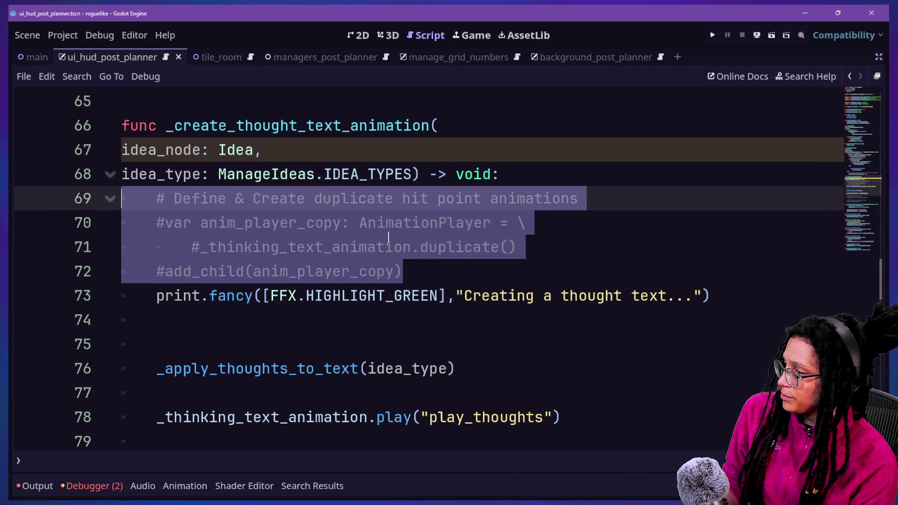
pyautogui.click(257, 175)
pyautogui.click(503, 252)
pyautogui.moveTo(517, 275); pyautogui.dragTo(505, 194)
pyautogui.press('Down')
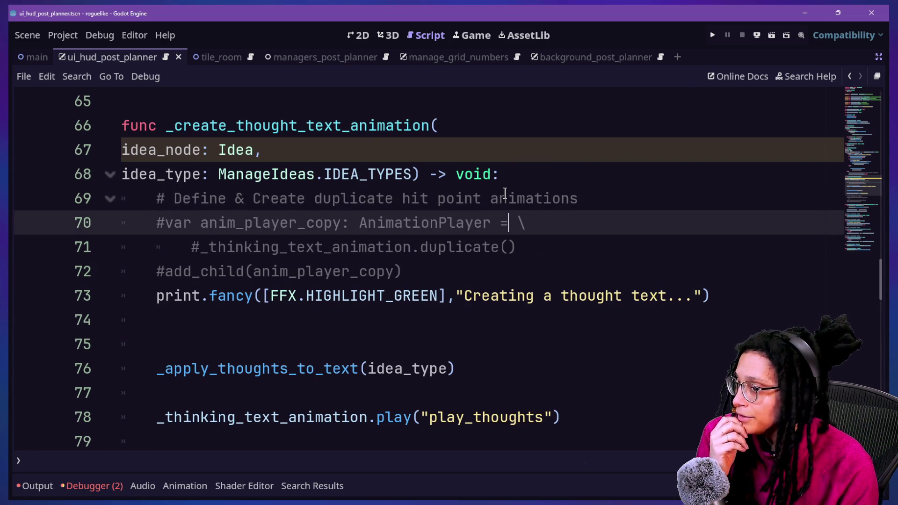
pyautogui.press('Down')
pyautogui.press('Down')
pyautogui.press('Down')
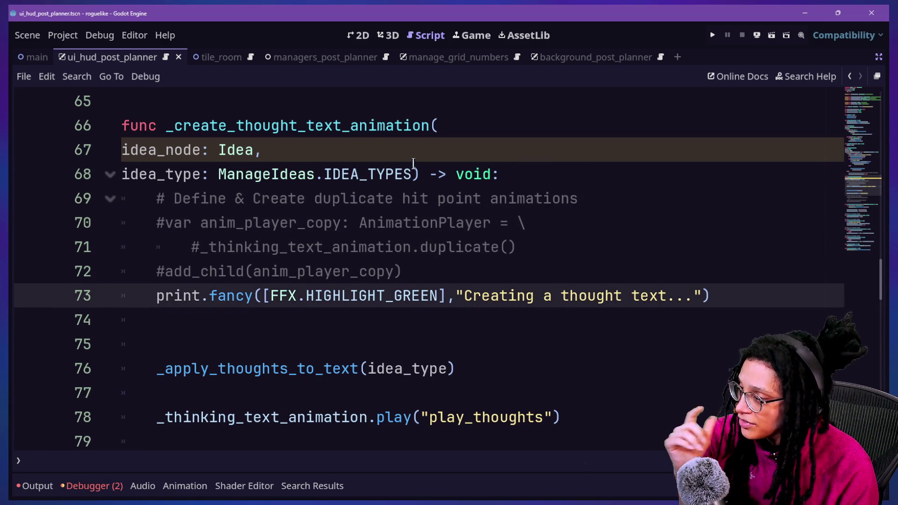
pyautogui.moveTo(428, 198)
pyautogui.mouseDown()
pyautogui.moveTo(438, 255)
pyautogui.moveTo(405, 271)
pyautogui.moveTo(435, 223)
pyautogui.moveTo(430, 192)
pyautogui.moveTo(431, 248)
pyautogui.mouseUp()
pyautogui.click(430, 192)
pyautogui.click(445, 248)
pyautogui.moveTo(448, 234)
pyautogui.press('Down')
pyautogui.press('Down')
pyautogui.press('Down')
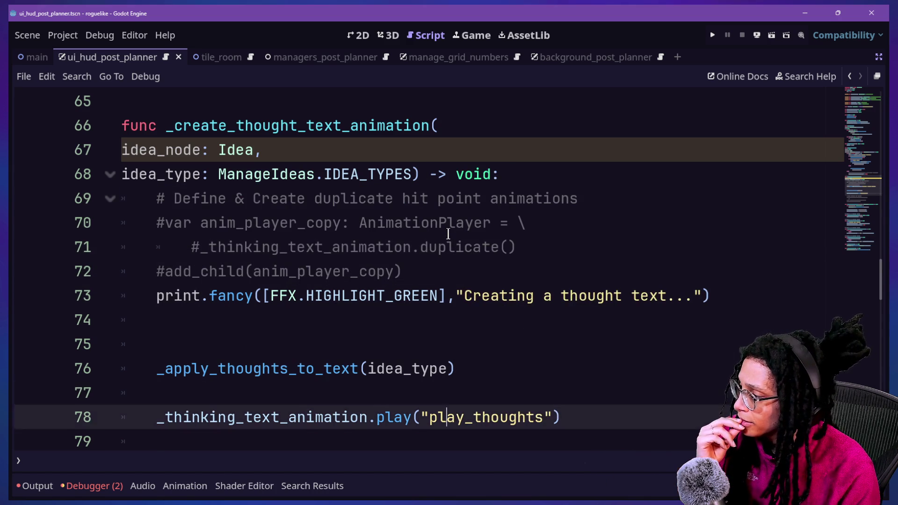
pyautogui.click(433, 263)
pyautogui.moveTo(433, 264); pyautogui.dragTo(439, 199)
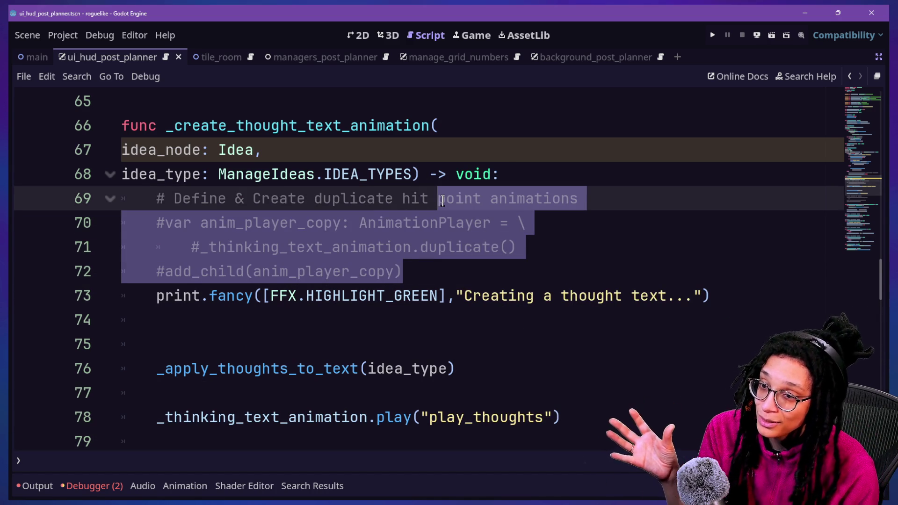
pyautogui.click(442, 201)
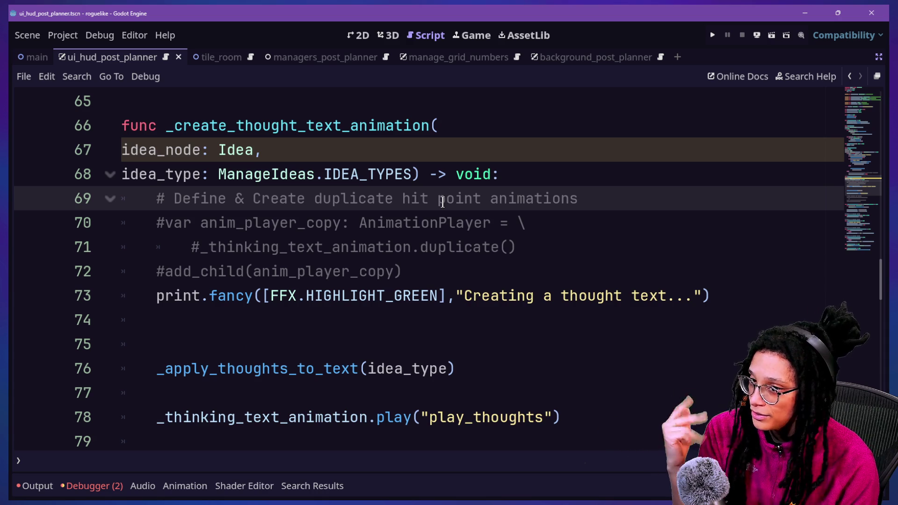
pyautogui.press('Down')
pyautogui.press('Down')
pyautogui.press('Down')
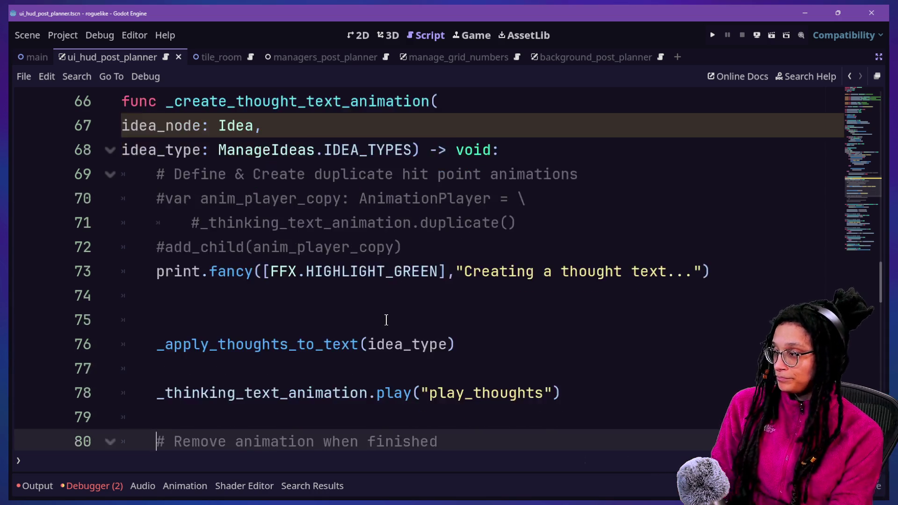
pyautogui.click(357, 279)
# Step: Place the caret on blank line 75 and bring up Windows Task View
pyautogui.click(366, 293)
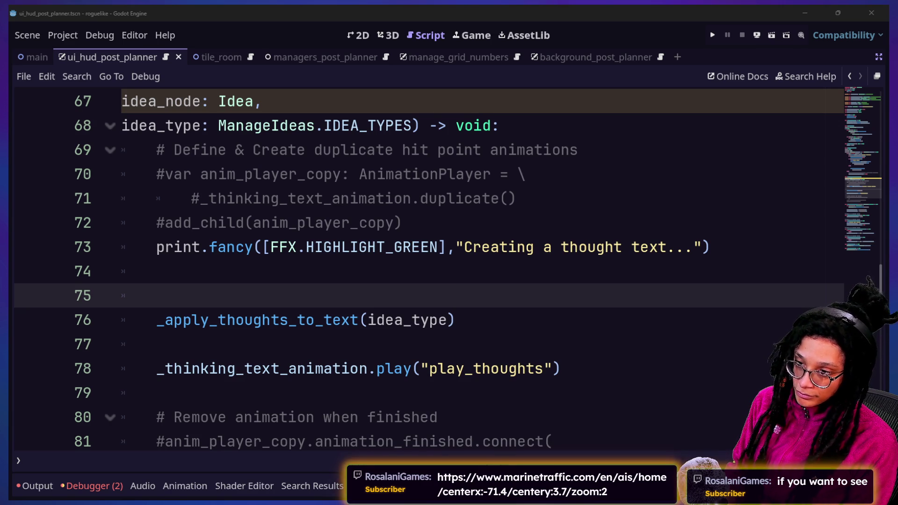
pyautogui.press('super+Tab')
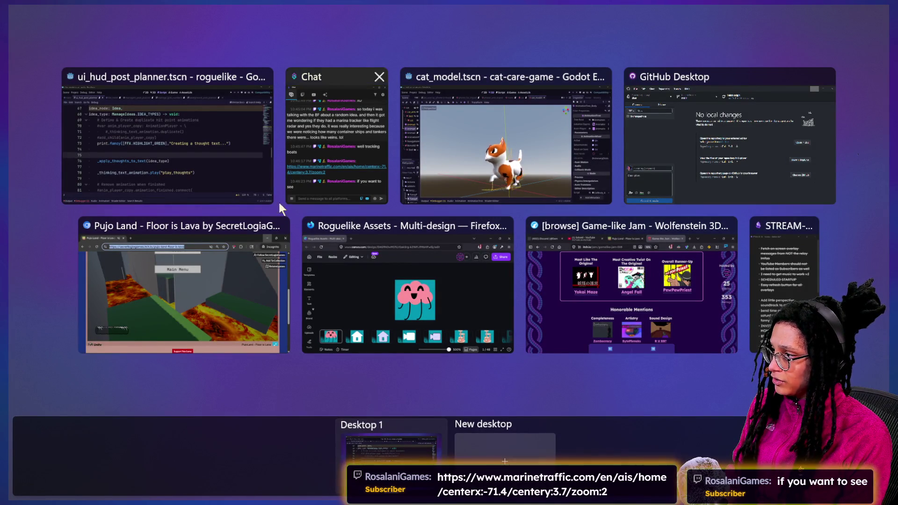
# Step: Bring the Firefox Game-like Jam window forward, then open and close an empty tab
pyautogui.click(620, 290)
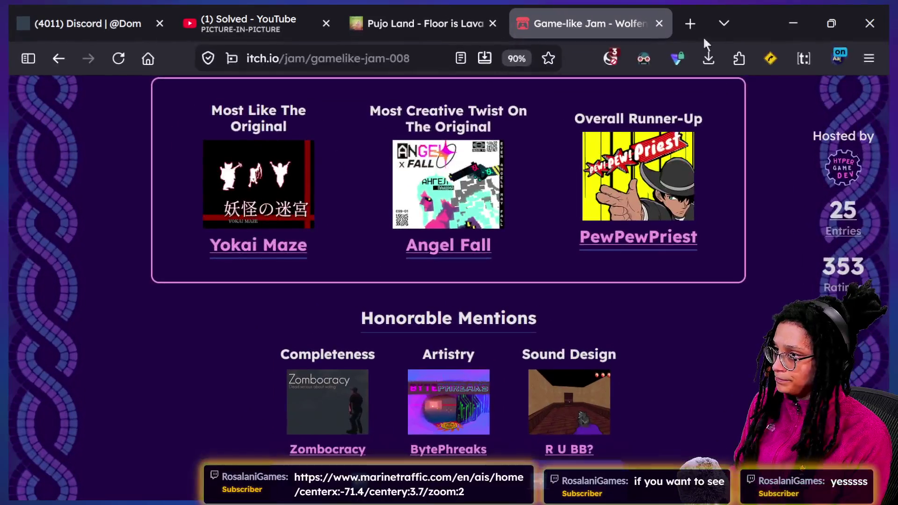
pyautogui.click(691, 24)
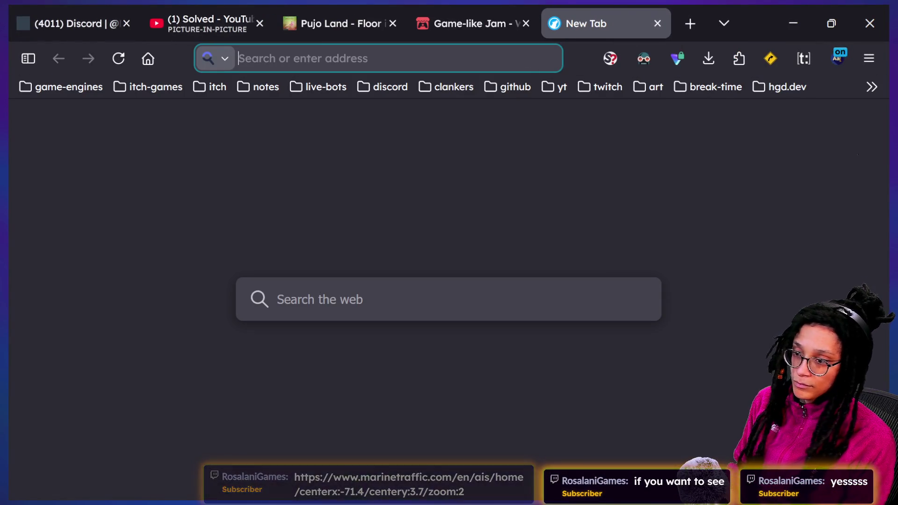
pyautogui.click(659, 23)
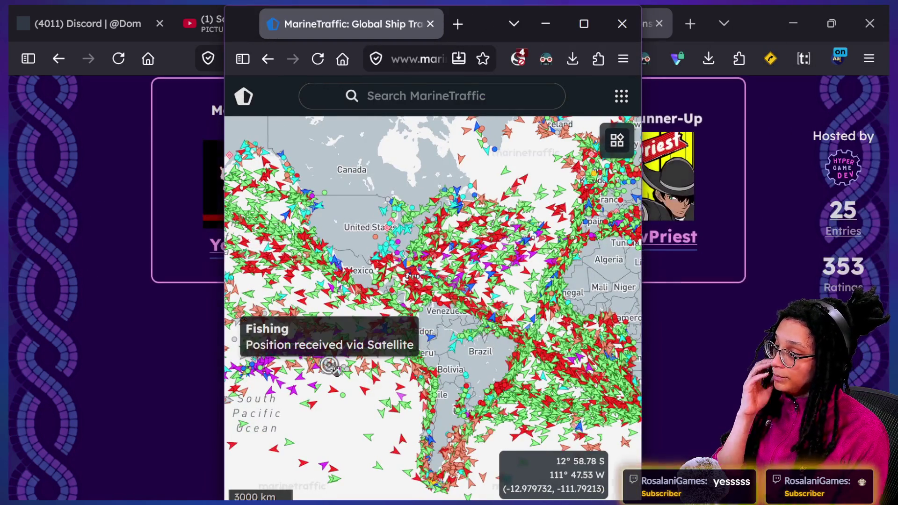
# Step: Pan the ship map across Central America, the Gulf, the US West Coast, Canada and Caribbean
pyautogui.scroll(2, 335, 369)
pyautogui.moveTo(406, 226)
pyautogui.mouseDown()
pyautogui.moveTo(375, 310)
pyautogui.moveTo(276, 354)
pyautogui.moveTo(152, 437)
pyautogui.mouseUp()
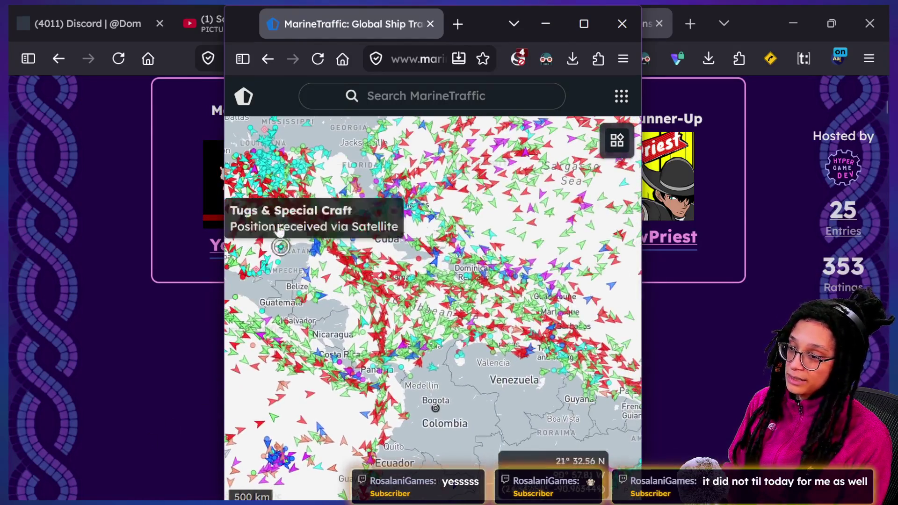
pyautogui.moveTo(280, 255)
pyautogui.mouseDown()
pyautogui.moveTo(428, 312)
pyautogui.moveTo(461, 434)
pyautogui.mouseUp()
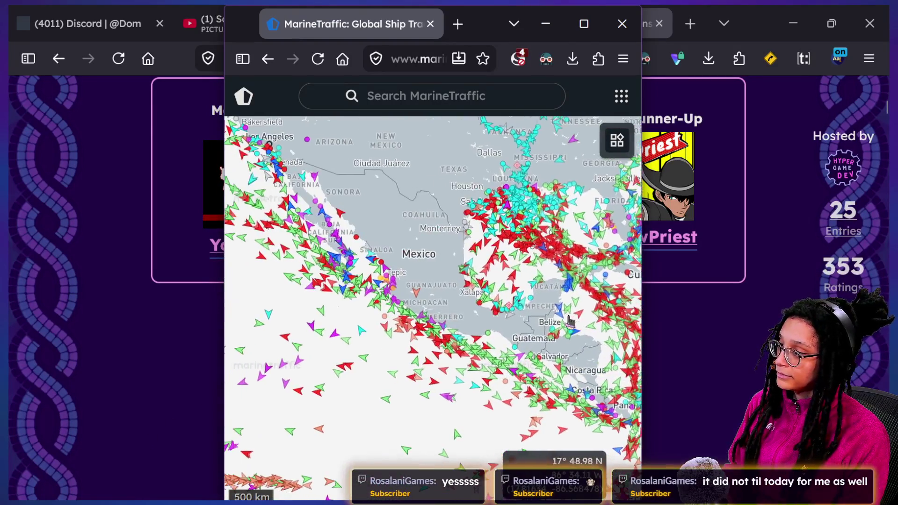
pyautogui.moveTo(262, 346); pyautogui.dragTo(548, 324)
pyautogui.moveTo(368, 328); pyautogui.dragTo(408, 327)
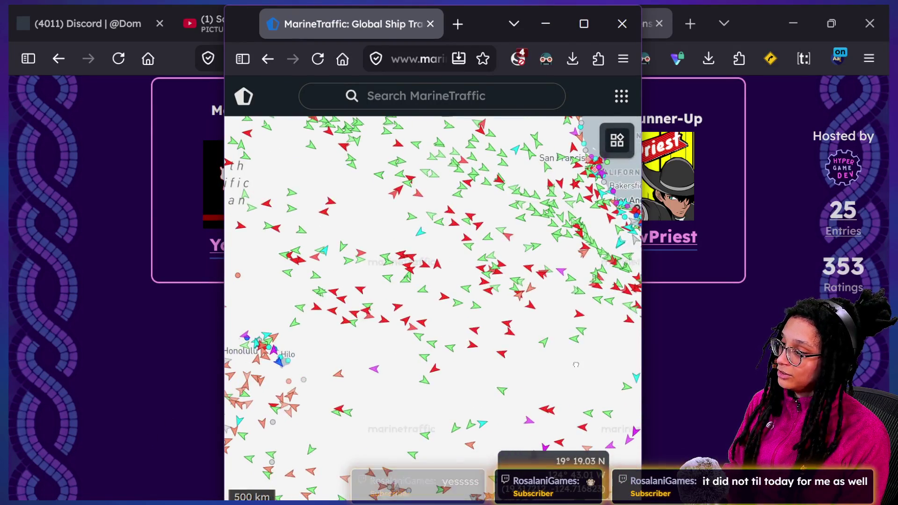
pyautogui.moveTo(419, 246)
pyautogui.mouseDown()
pyautogui.moveTo(532, 210)
pyautogui.moveTo(523, 267)
pyautogui.moveTo(549, 325)
pyautogui.moveTo(343, 374)
pyautogui.moveTo(158, 380)
pyautogui.moveTo(71, 369)
pyautogui.moveTo(75, 423)
pyautogui.mouseUp()
pyautogui.moveTo(352, 172)
pyautogui.mouseDown()
pyautogui.moveTo(379, 187)
pyautogui.moveTo(441, 193)
pyautogui.moveTo(374, 162)
pyautogui.mouseUp()
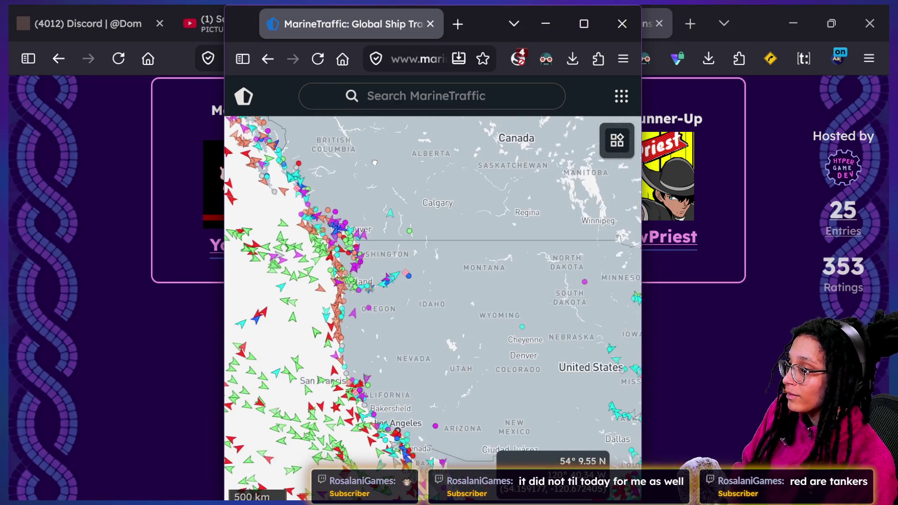
pyautogui.moveTo(502, 334)
pyautogui.mouseDown()
pyautogui.moveTo(460, 271)
pyautogui.moveTo(288, 248)
pyautogui.mouseUp()
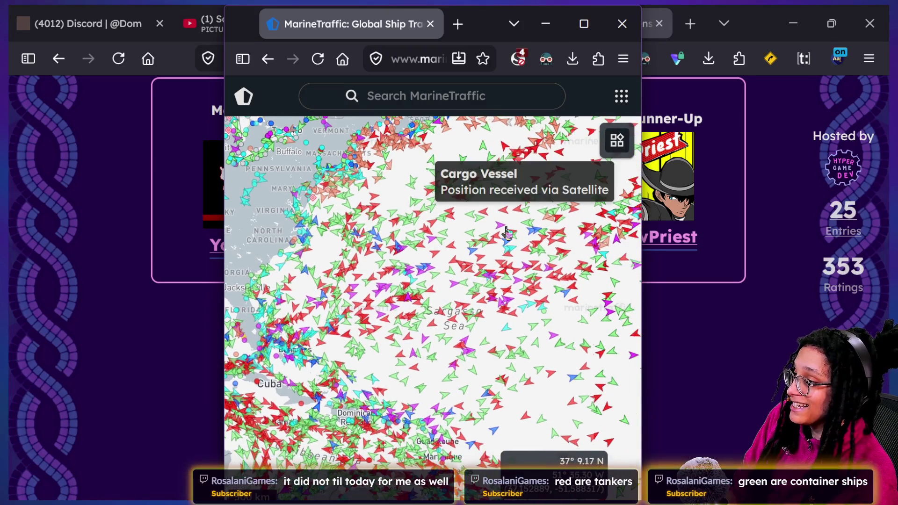
# Step: Zoom out to show the Atlantic and Europe, then close the MarineTraffic map window
pyautogui.scroll(3, 506, 231)
pyautogui.scroll(-3, 507, 230)
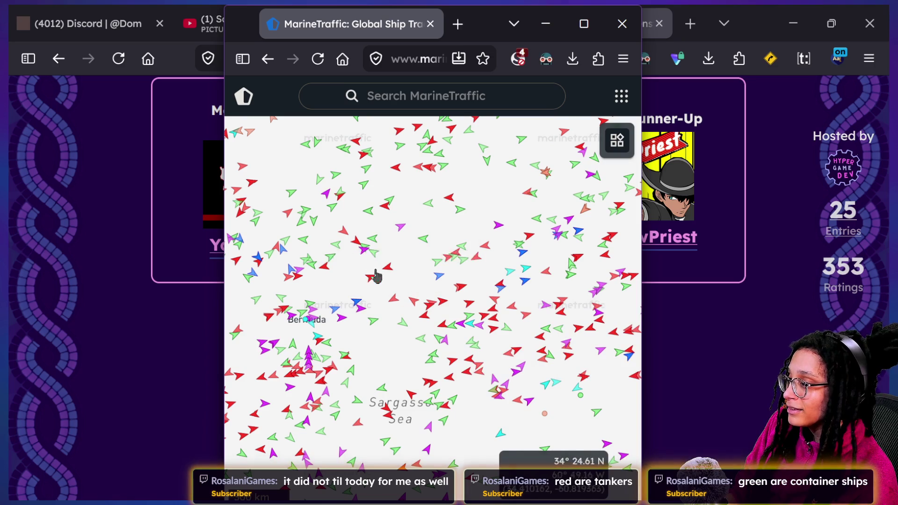
pyautogui.scroll(-1, 439, 309)
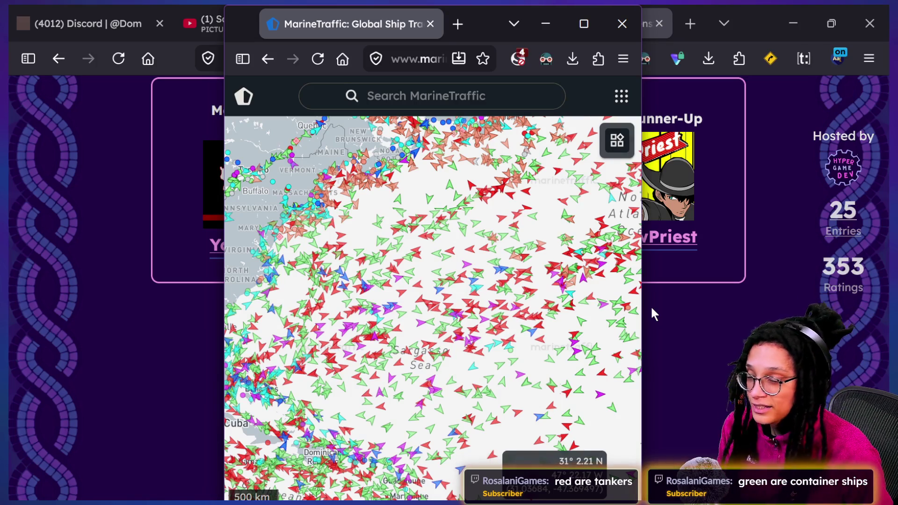
pyautogui.scroll(-2, 587, 297)
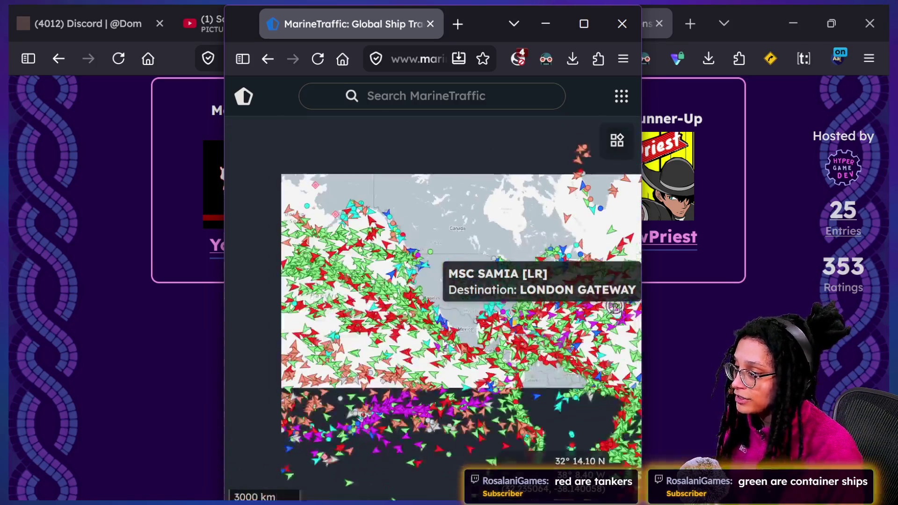
pyautogui.moveTo(528, 230)
pyautogui.mouseDown()
pyautogui.moveTo(355, 243)
pyautogui.moveTo(386, 168)
pyautogui.mouseUp()
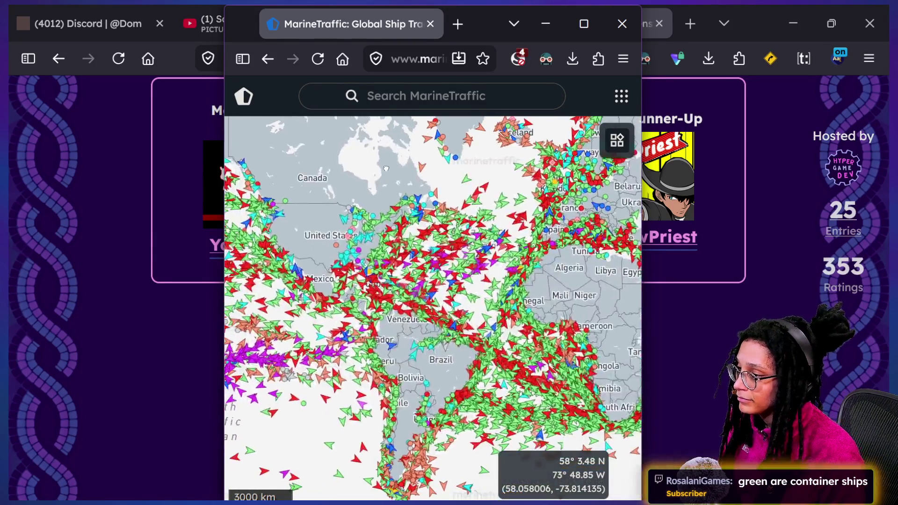
pyautogui.moveTo(596, 146)
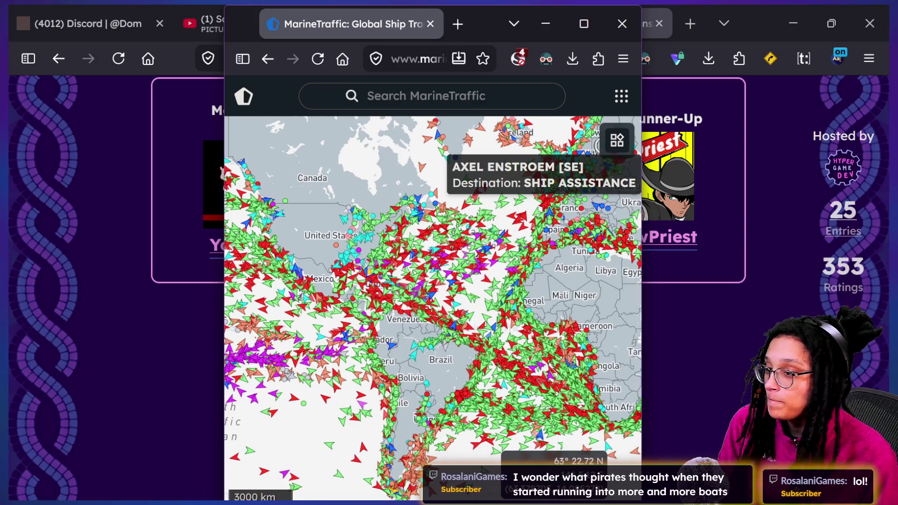
pyautogui.click(622, 23)
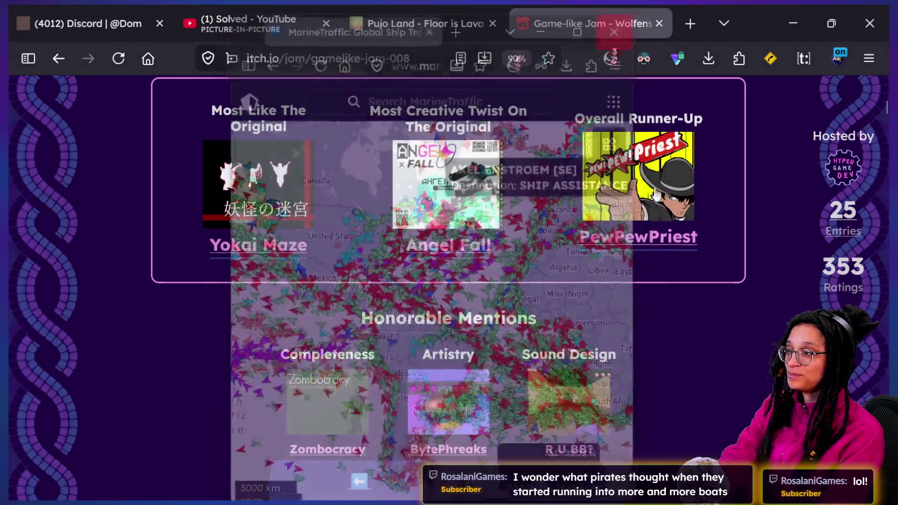
# Step: Switch to the Godot post planner script and write an 'if not idea: return' guard on line 75
pyautogui.press('super+Tab')
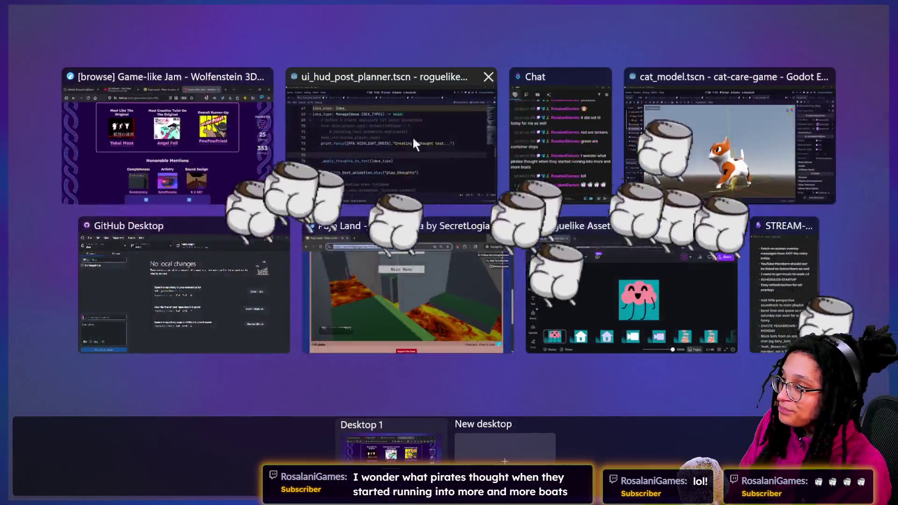
pyautogui.click(407, 142)
pyautogui.press('Up')
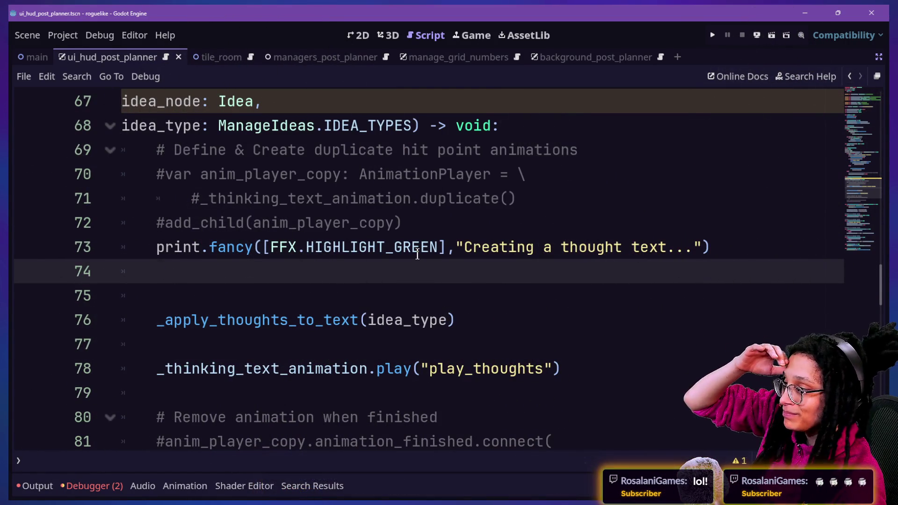
pyautogui.click(387, 294)
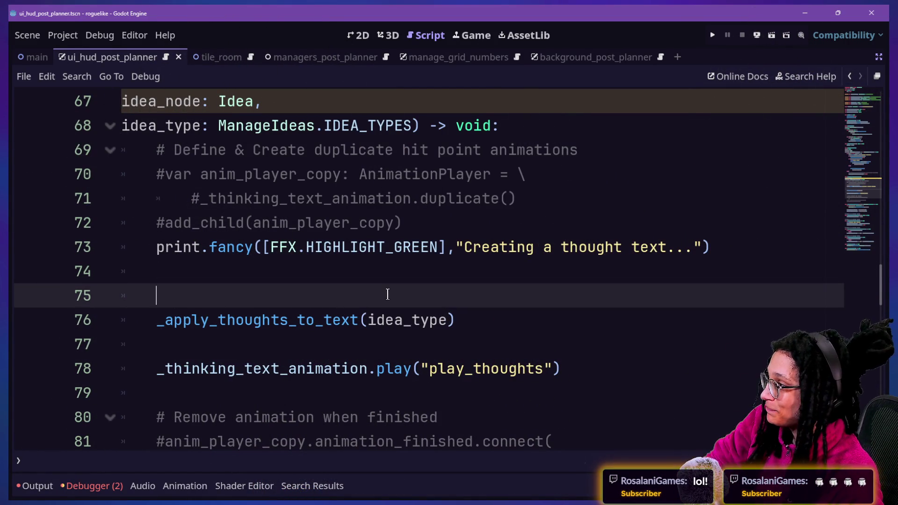
pyautogui.write('if no')
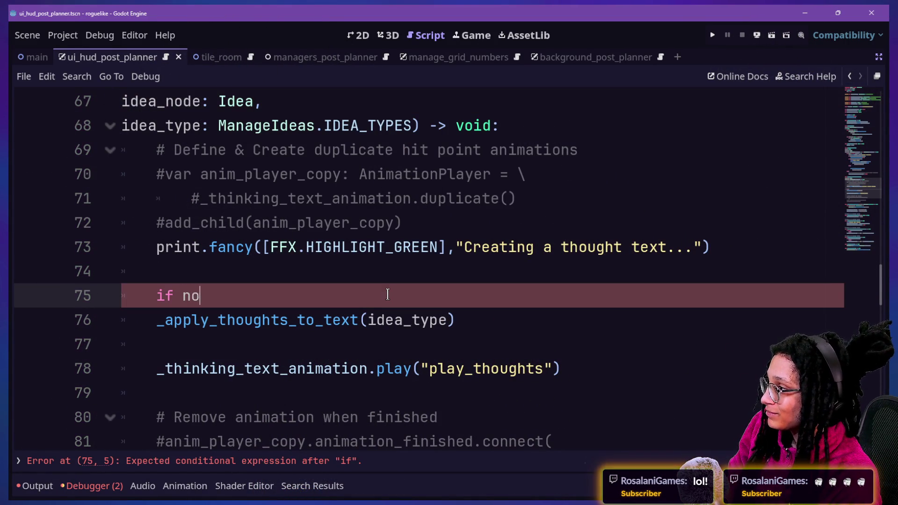
pyautogui.write('ea_')
pyautogui.press('BackSpace')
pyautogui.write(':')
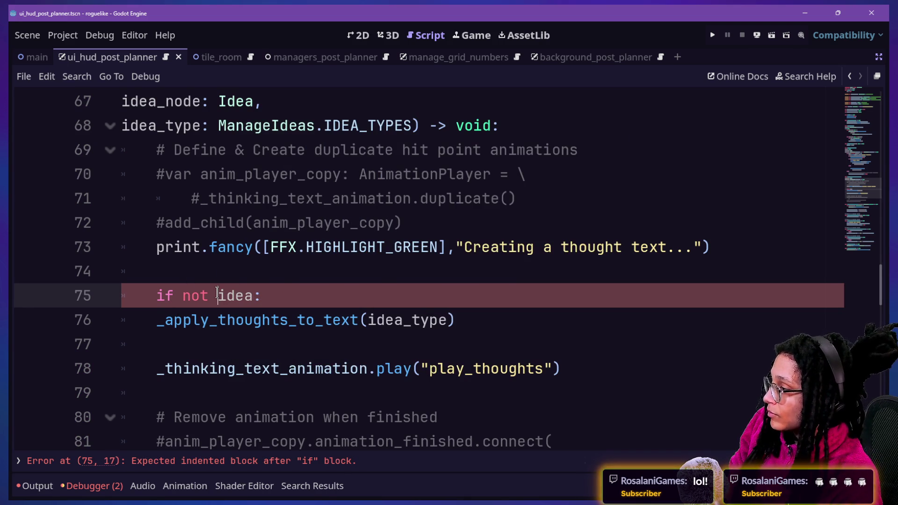
pyautogui.click(163, 312)
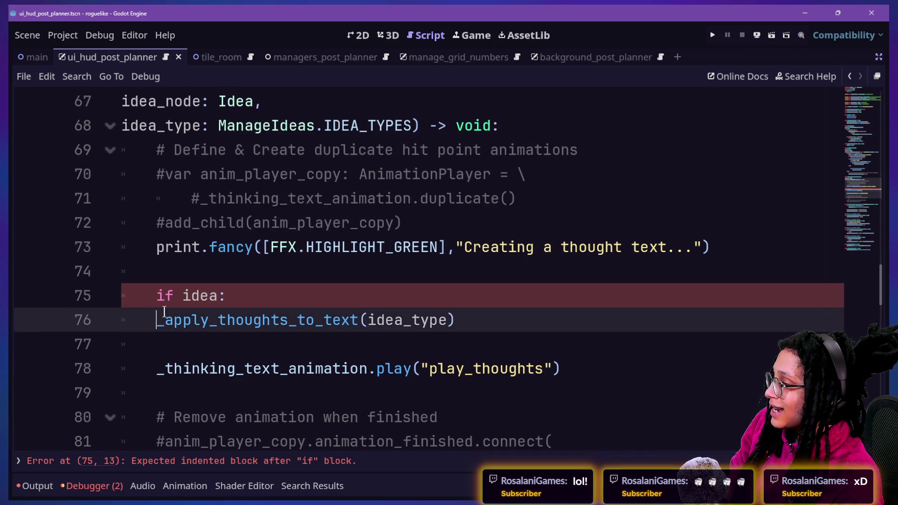
pyautogui.click(183, 295)
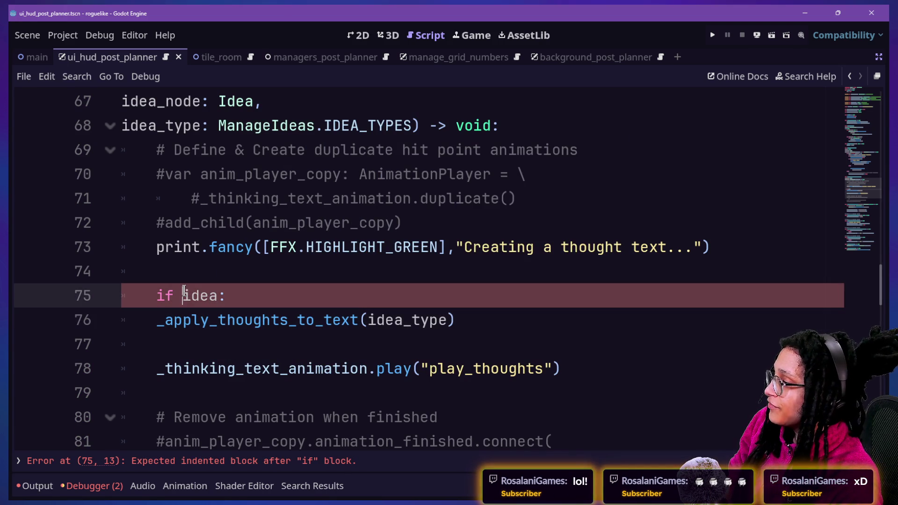
pyautogui.write('hot')
pyautogui.press('Return')
pyautogui.write('return')
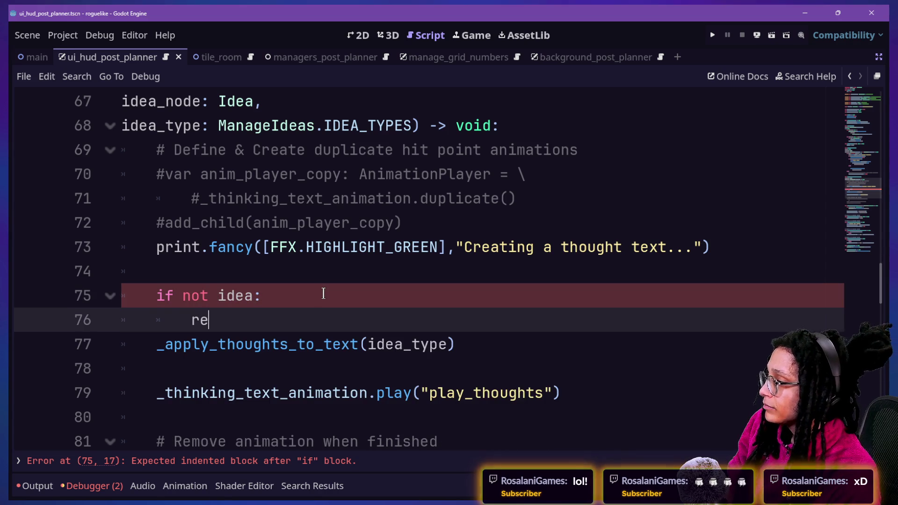
# Step: Move the guard above the print line, change idea to idea_node, and save the script
pyautogui.moveTo(331, 310); pyautogui.dragTo(334, 270)
pyautogui.hotkey('ctrl', 'x')
pyautogui.click(563, 224)
pyautogui.hotkey('ctrl', 'v')
pyautogui.press('Return')
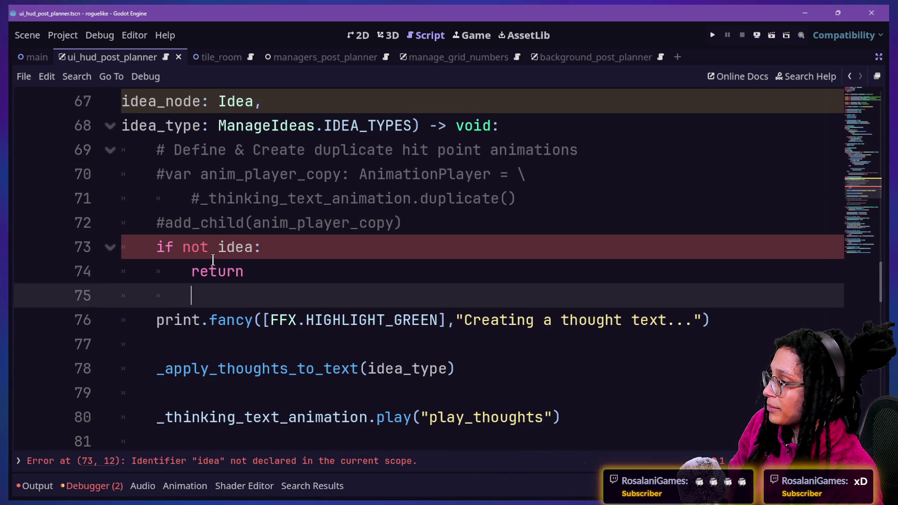
pyautogui.click(247, 248)
pyautogui.write('_node')
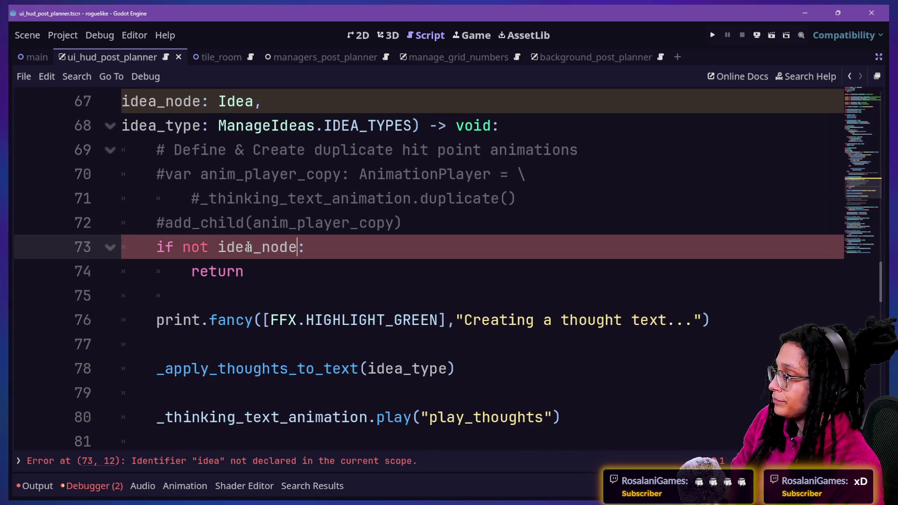
pyautogui.hotkey('ctrl', 's')
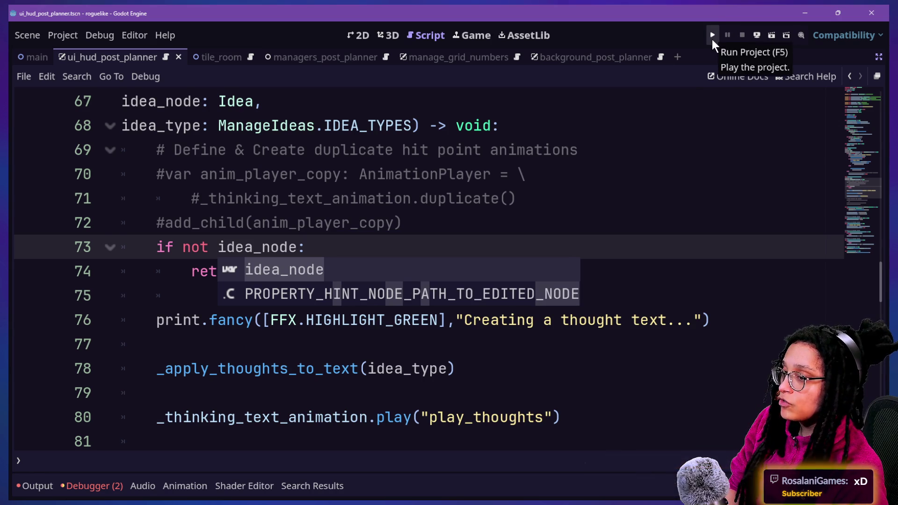
pyautogui.click(529, 140)
# Step: Look over the guard condition and the commented-out duplicate animation lines in the script
pyautogui.moveTo(209, 200); pyautogui.dragTo(201, 174)
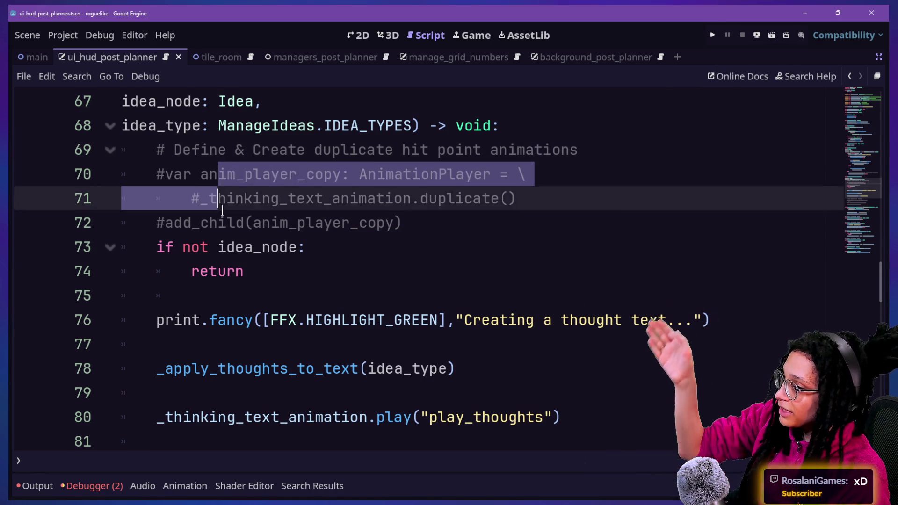
pyautogui.click(236, 247)
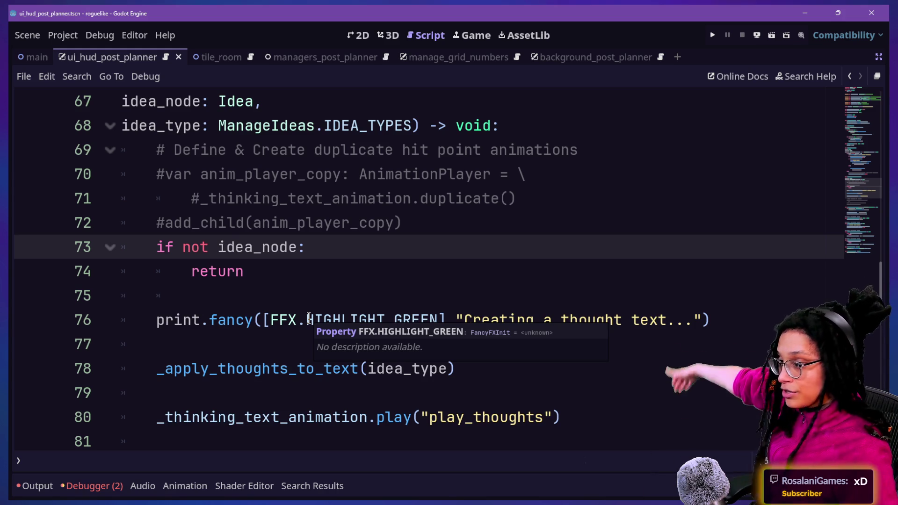
pyautogui.click(665, 394)
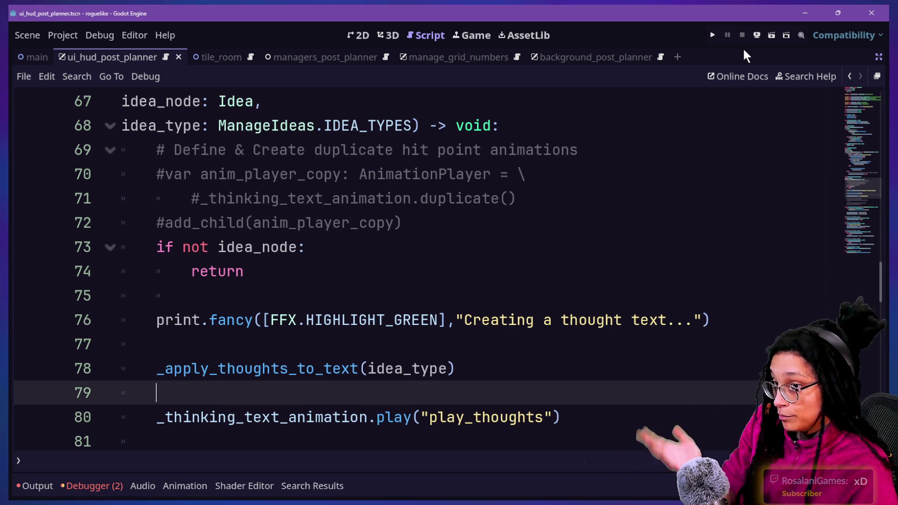
# Step: Run the project, start planning, pick a platform, and show the Output log
pyautogui.click(712, 39)
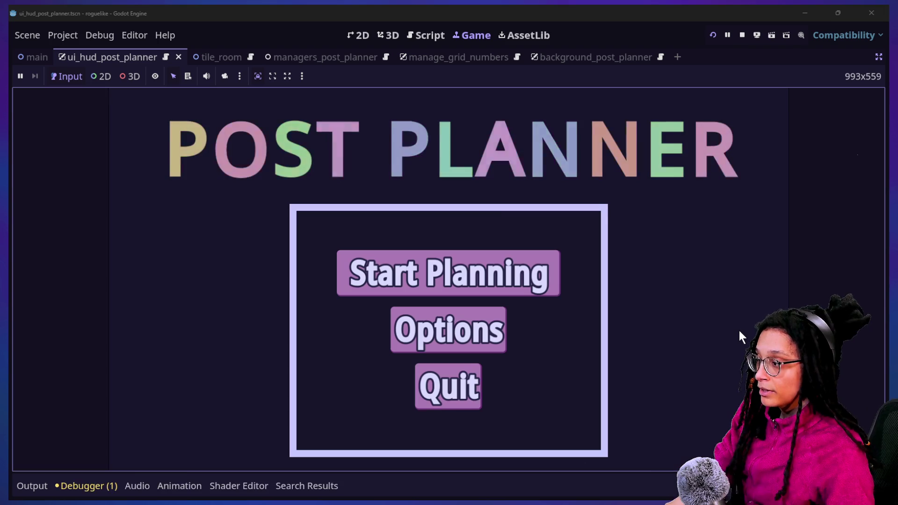
pyautogui.click(455, 253)
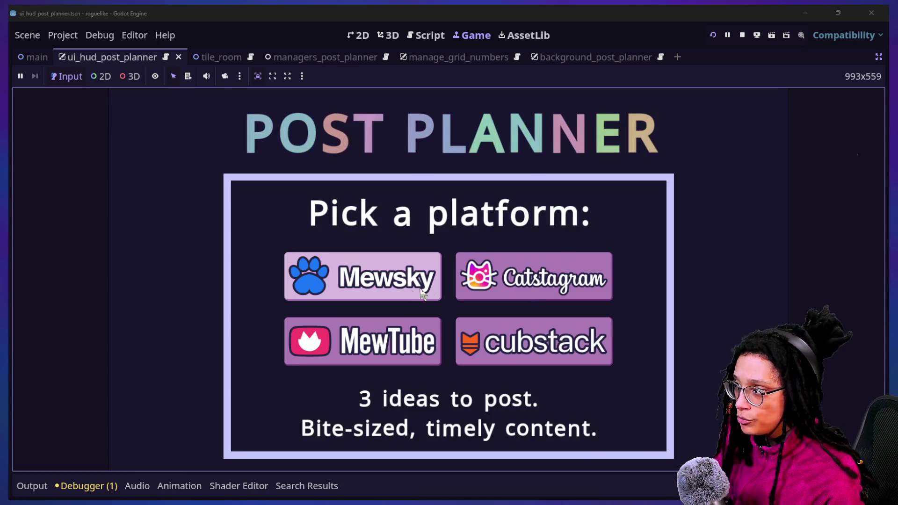
pyautogui.click(358, 321)
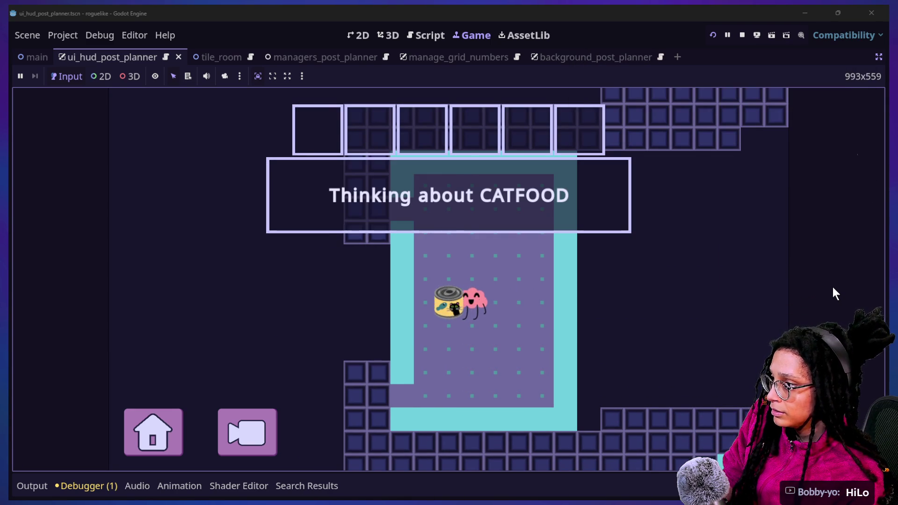
pyautogui.click(29, 486)
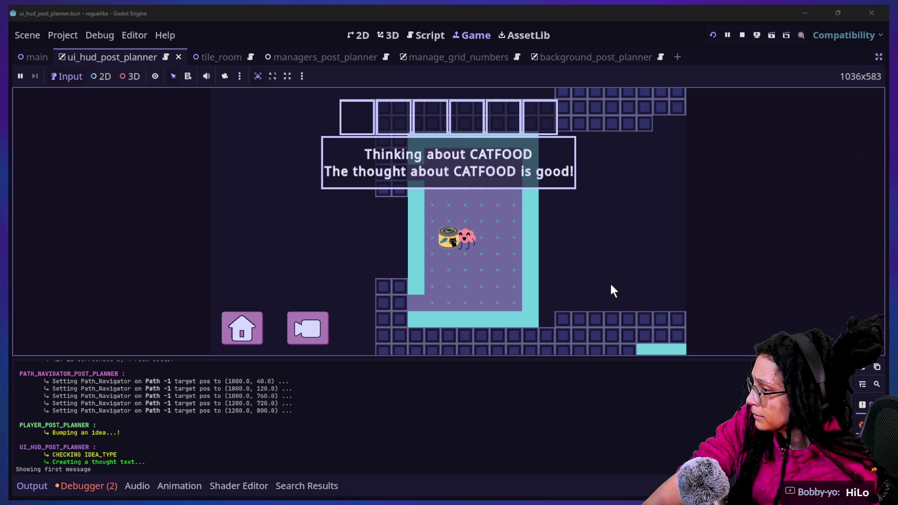
# Step: Show the Debugger's two errors and toggle the deferred-call error's details
pyautogui.click(75, 486)
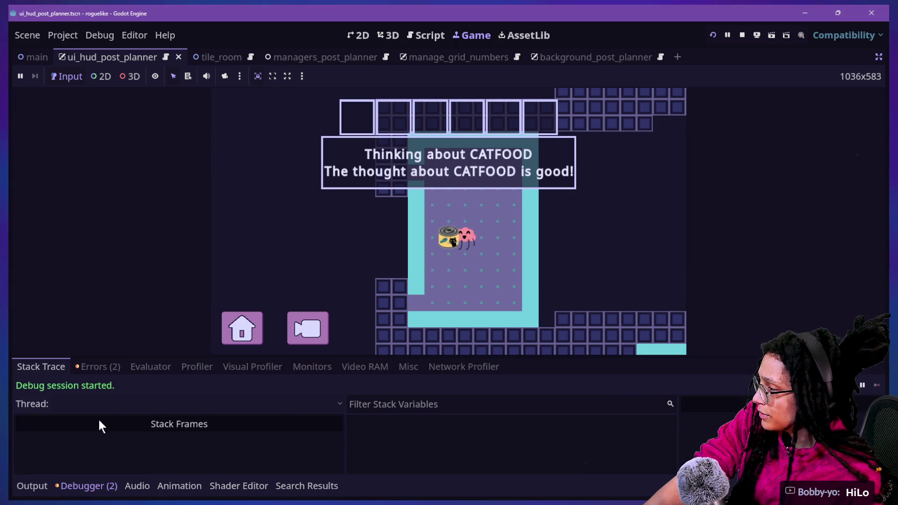
pyautogui.click(97, 368)
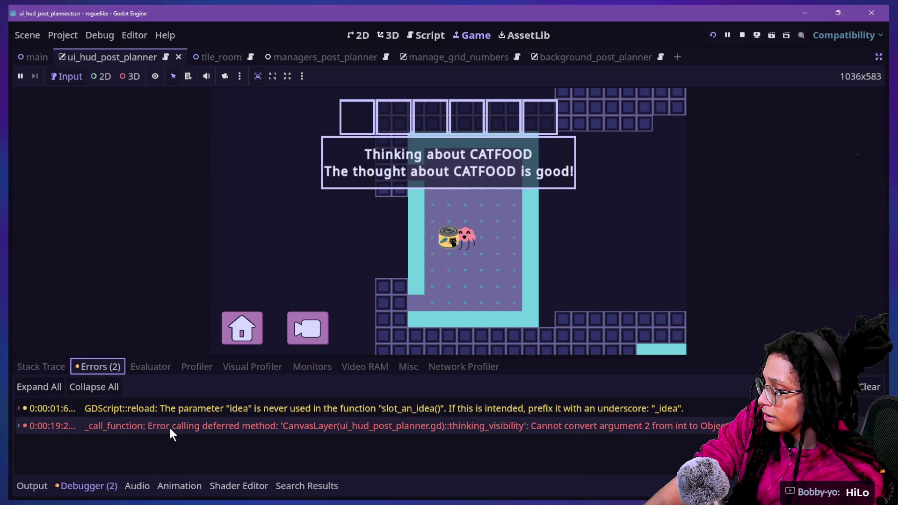
pyautogui.click(343, 448)
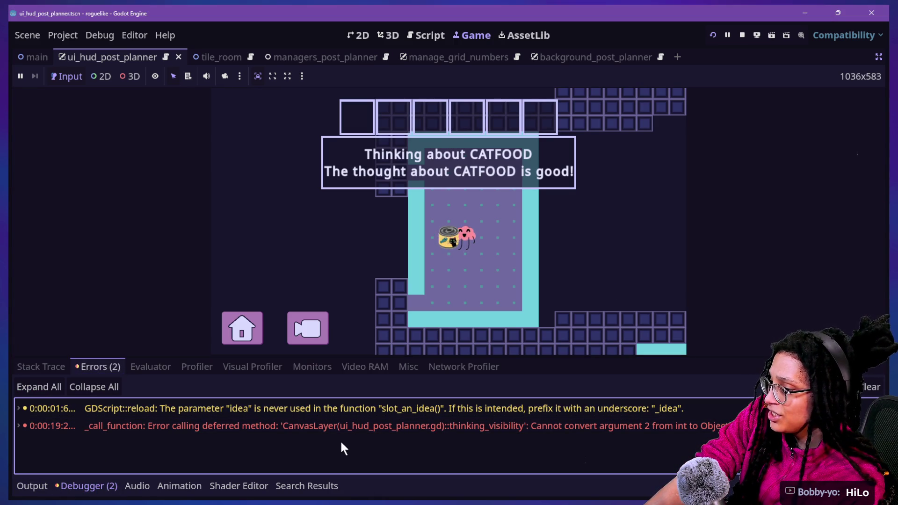
pyautogui.doubleClick(332, 428)
pyautogui.doubleClick(331, 428)
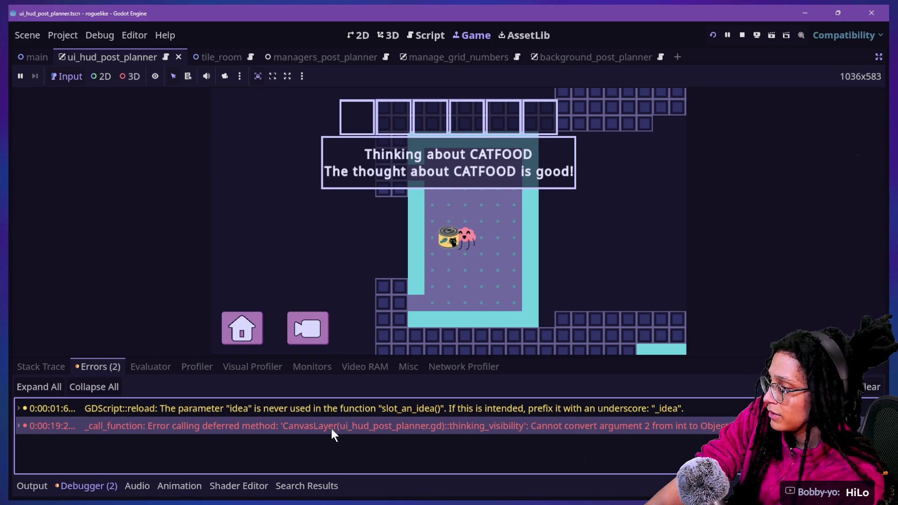
pyautogui.click(224, 256)
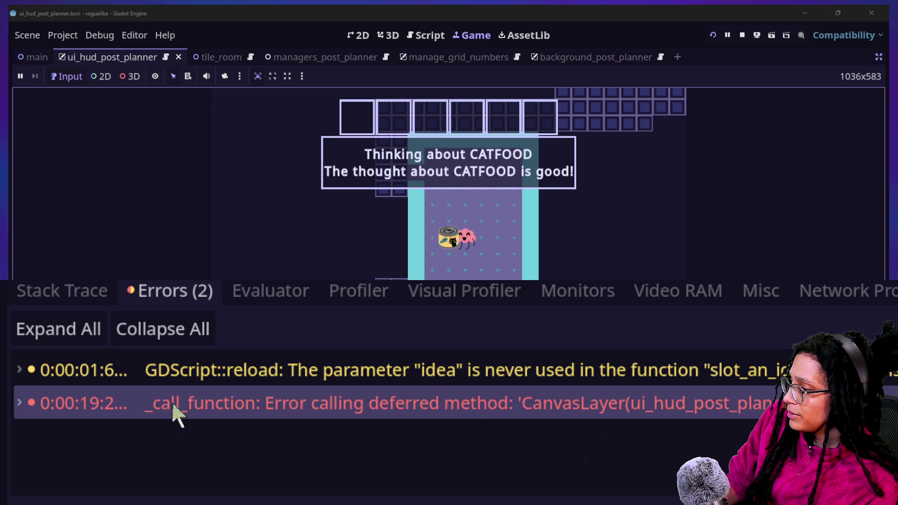
# Step: Expand the deferred-call error to its C++ source entry, then bring up Task View
pyautogui.click(19, 403)
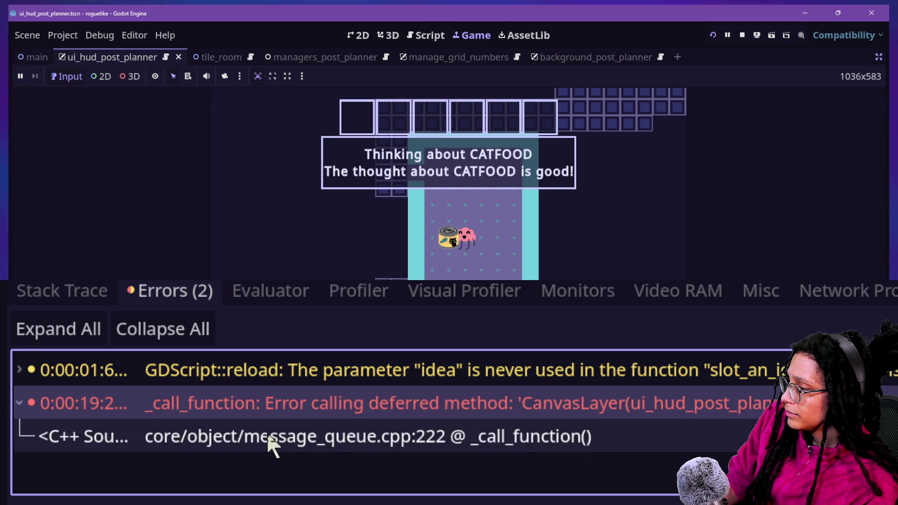
pyautogui.click(271, 440)
pyautogui.click(522, 414)
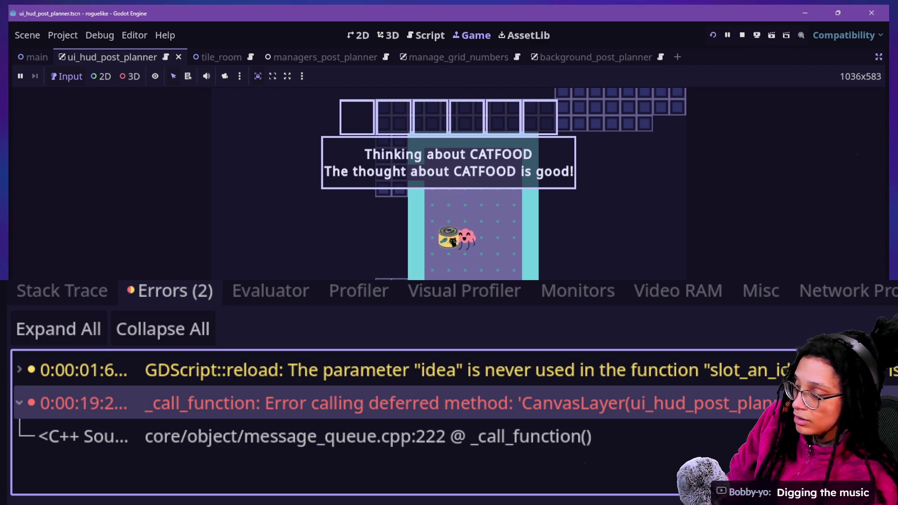
pyautogui.click(608, 211)
pyautogui.press('super+Tab')
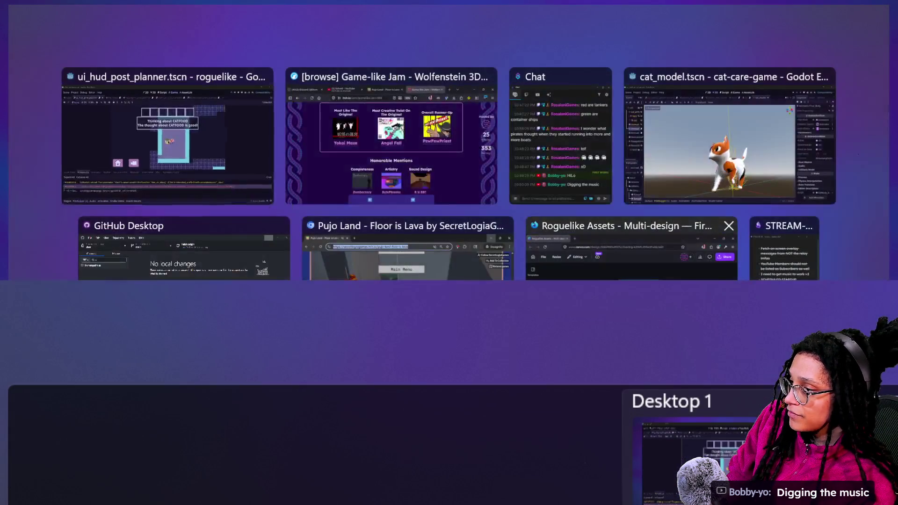
# Step: In the STREAM-TO-DO note, add a new bullet reading 'Reimplement !song command'
pyautogui.click(751, 272)
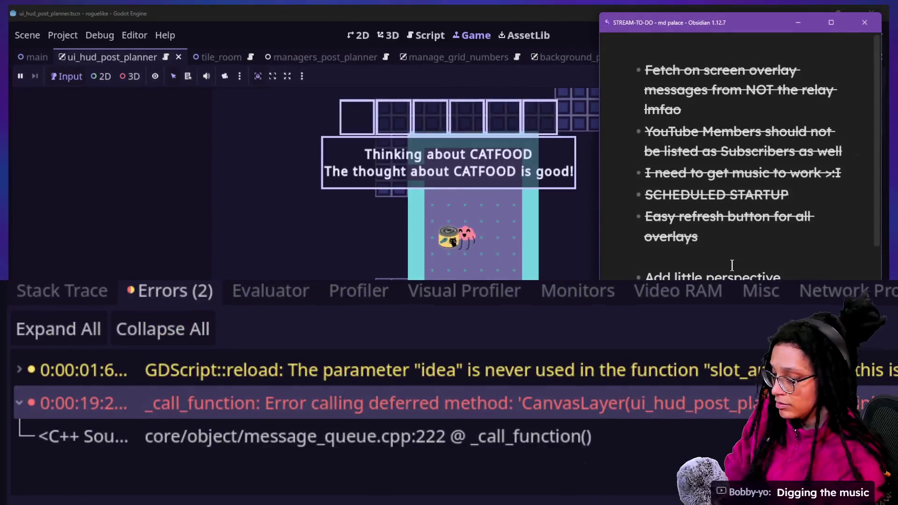
pyautogui.click(702, 255)
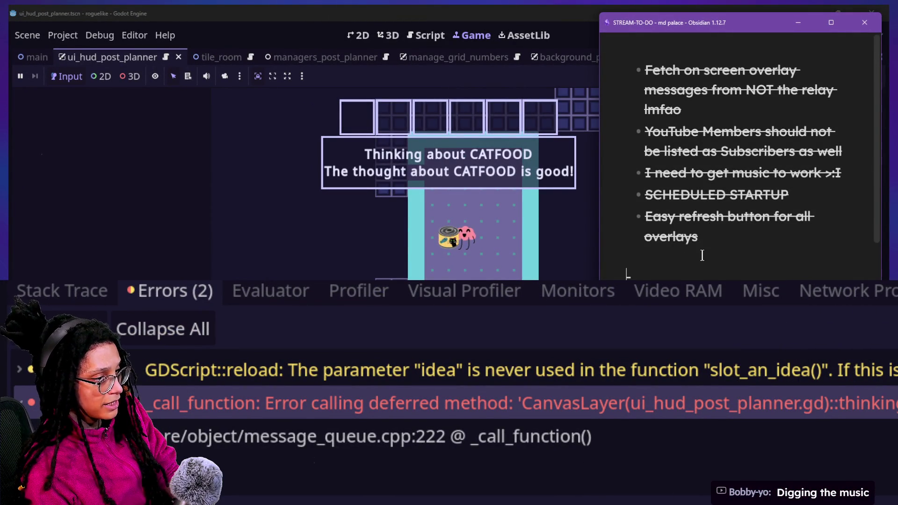
pyautogui.hotkey('ctrl', 'z')
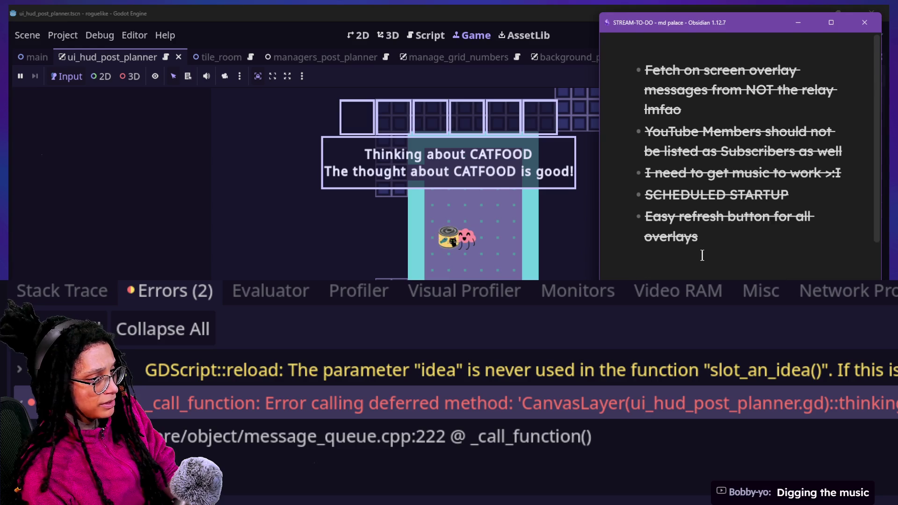
pyautogui.hotkey('ctrl', 'shift', 'z')
pyautogui.press('Return')
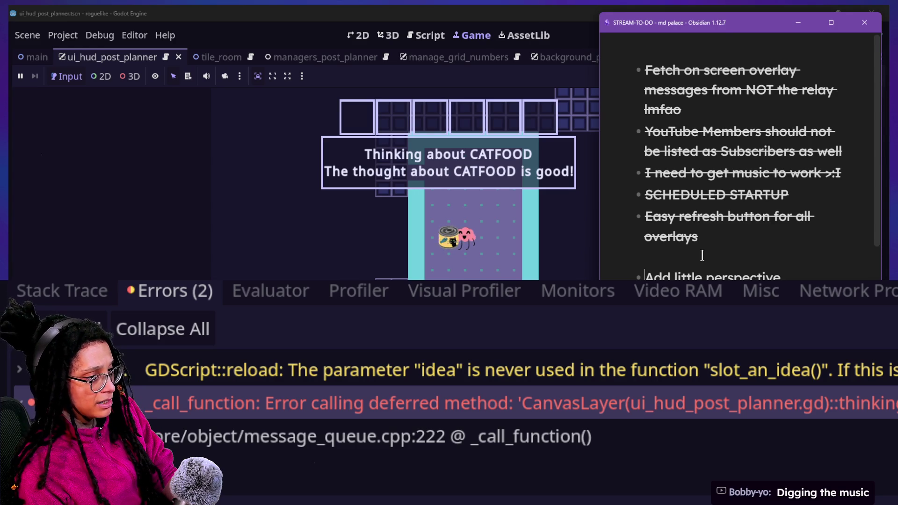
pyautogui.press('Return')
pyautogui.write('R')
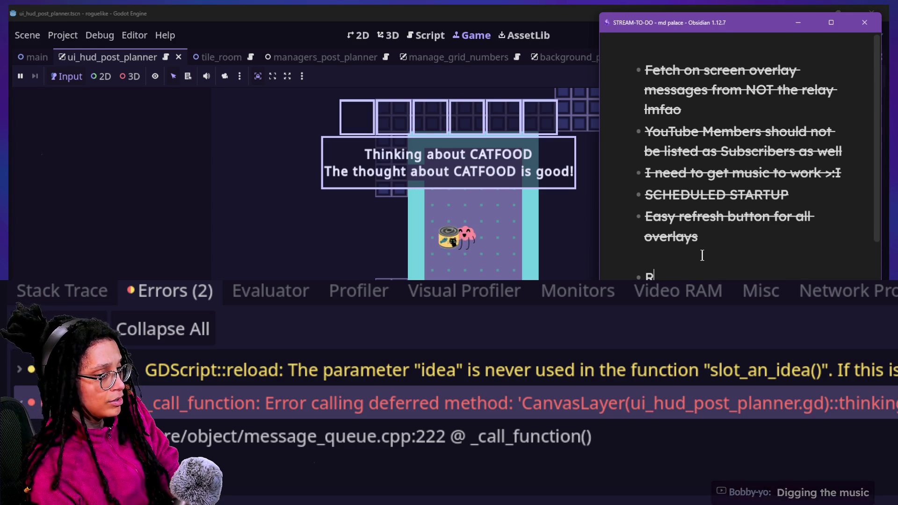
pyautogui.write('eimpe')
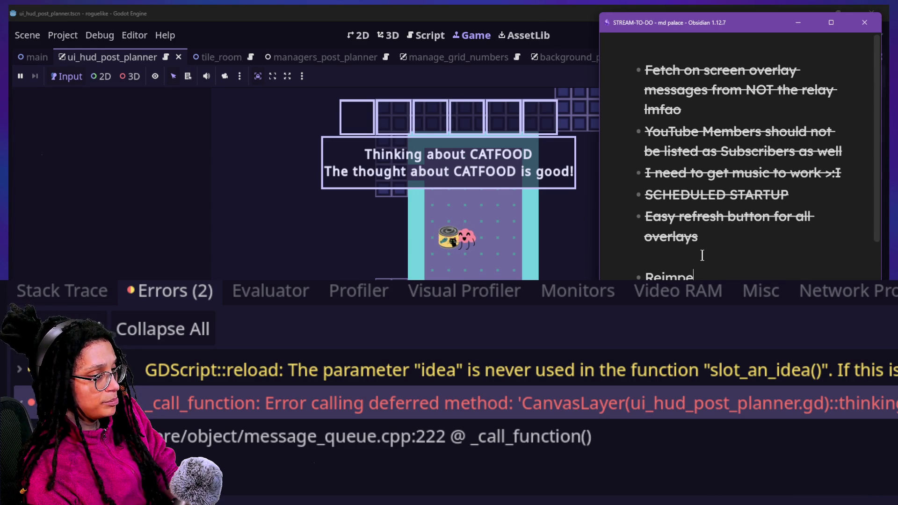
pyautogui.press('BackSpace')
pyautogui.write('lement !s')
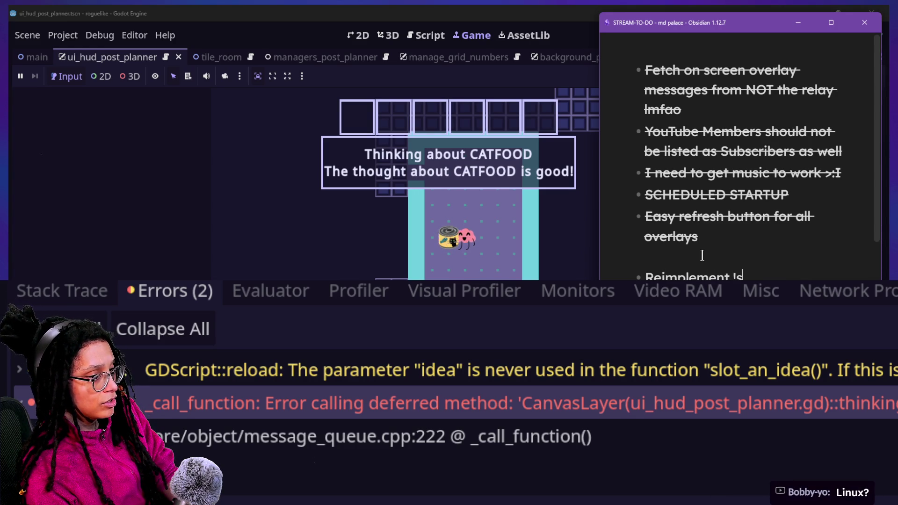
pyautogui.write('ong co')
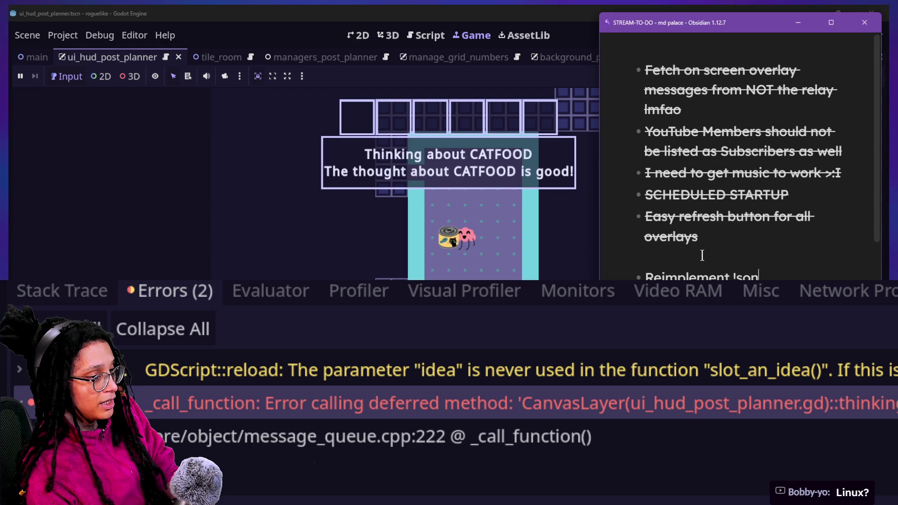
pyautogui.write('mm')
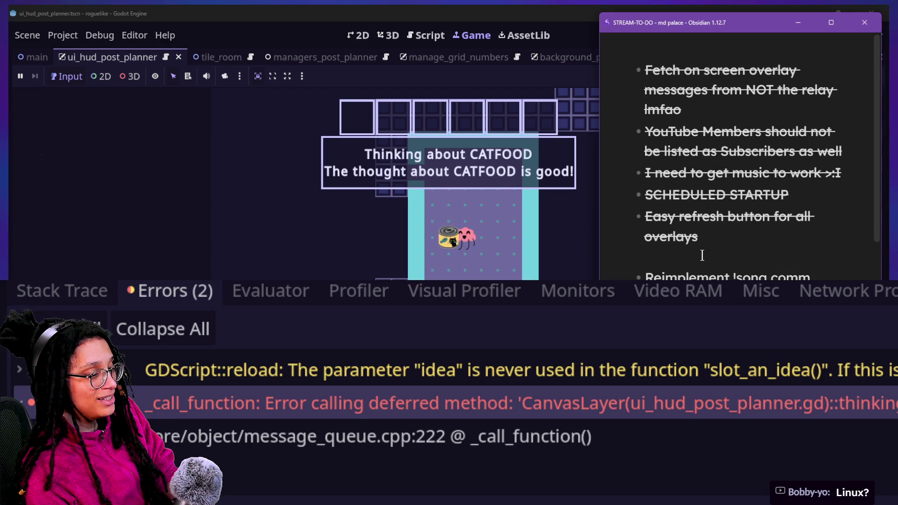
pyautogui.write('and')
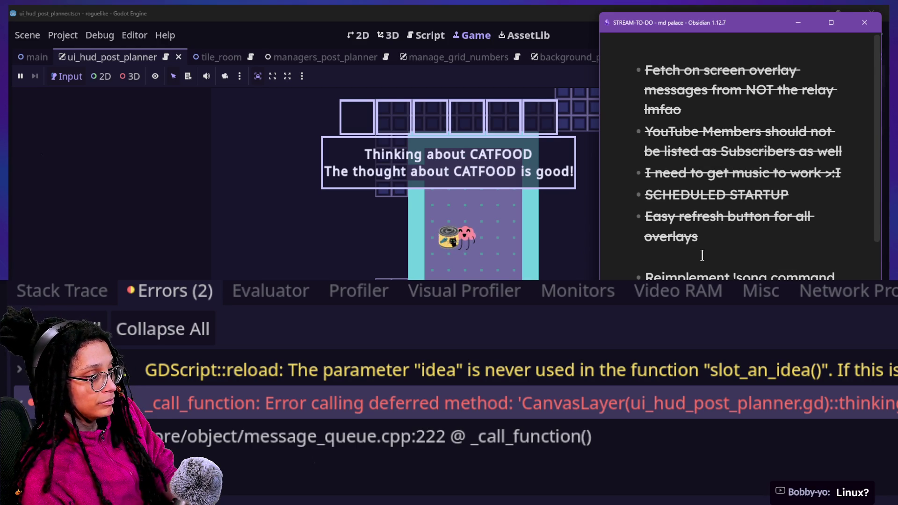
pyautogui.press('Up')
pyautogui.press('Down')
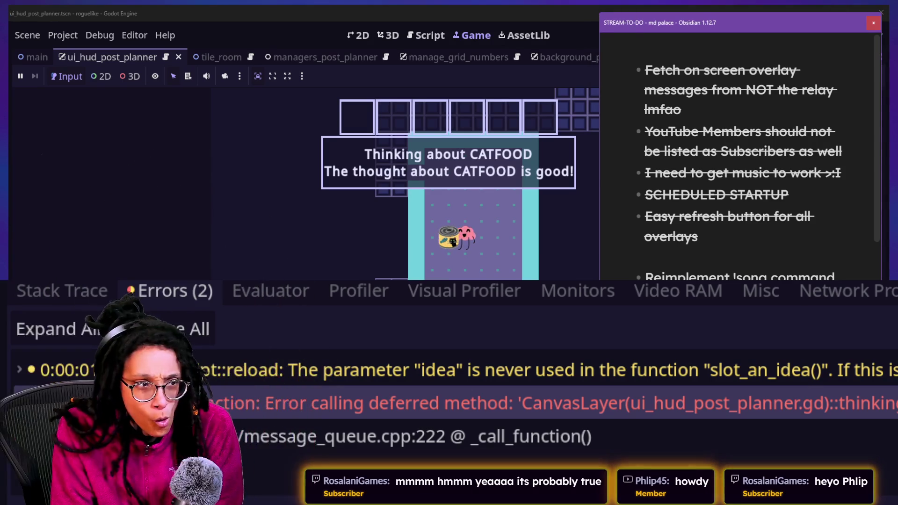
pyautogui.click(626, 256)
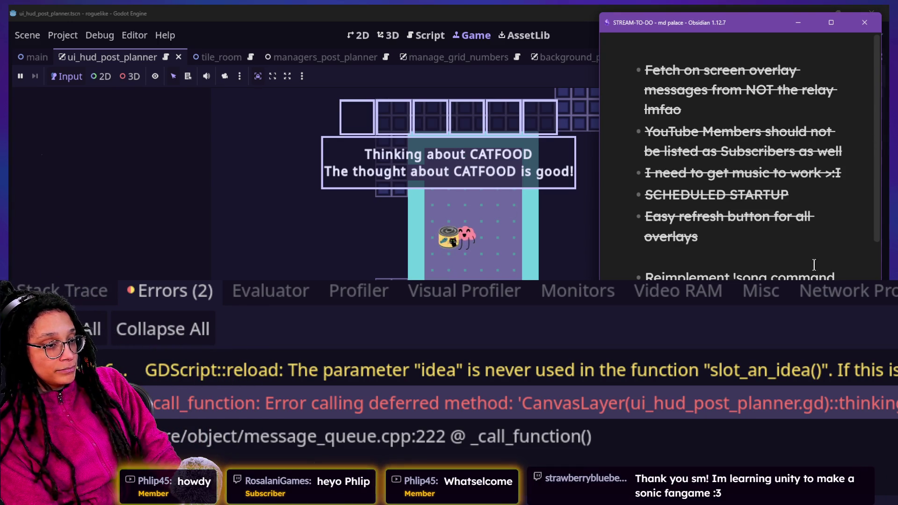
pyautogui.click(788, 243)
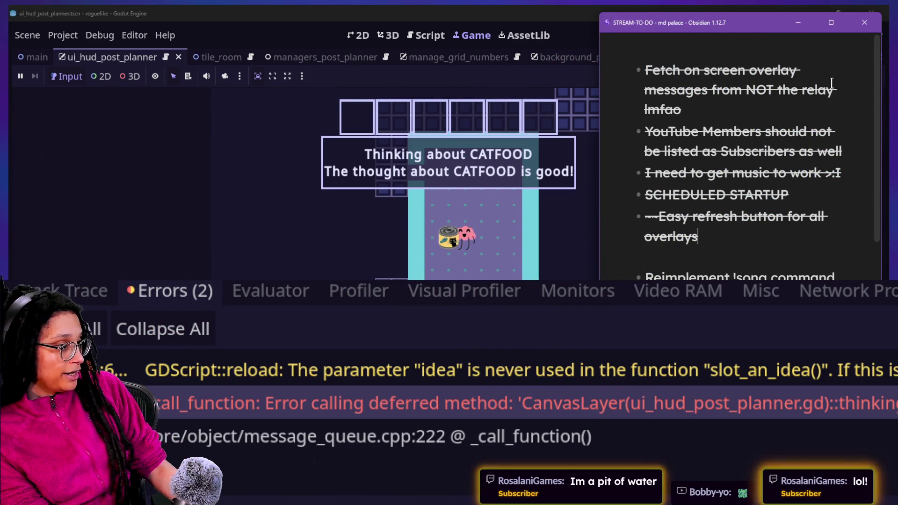
# Step: Bring Godot in front of the notes, focus the running game, then return to the post planner script
pyautogui.click(568, 13)
pyautogui.click(510, 122)
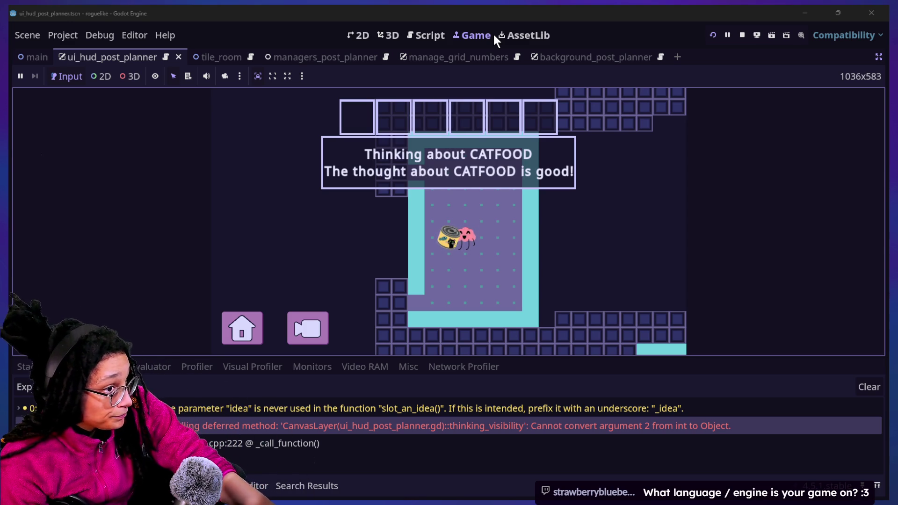
pyautogui.click(426, 35)
# Step: Scroll through the ui_hud_post_planner script and put the caret on the line 95 comment
pyautogui.moveTo(218, 126)
pyautogui.mouseDown()
pyautogui.moveTo(327, 201)
pyautogui.moveTo(371, 201)
pyautogui.moveTo(388, 234)
pyautogui.mouseUp()
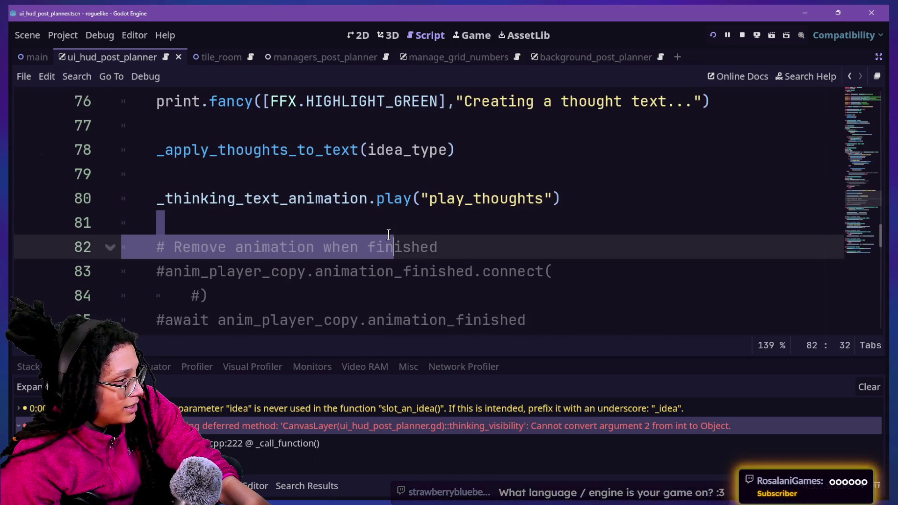
pyautogui.scroll(-5, 388, 233)
pyautogui.click(443, 281)
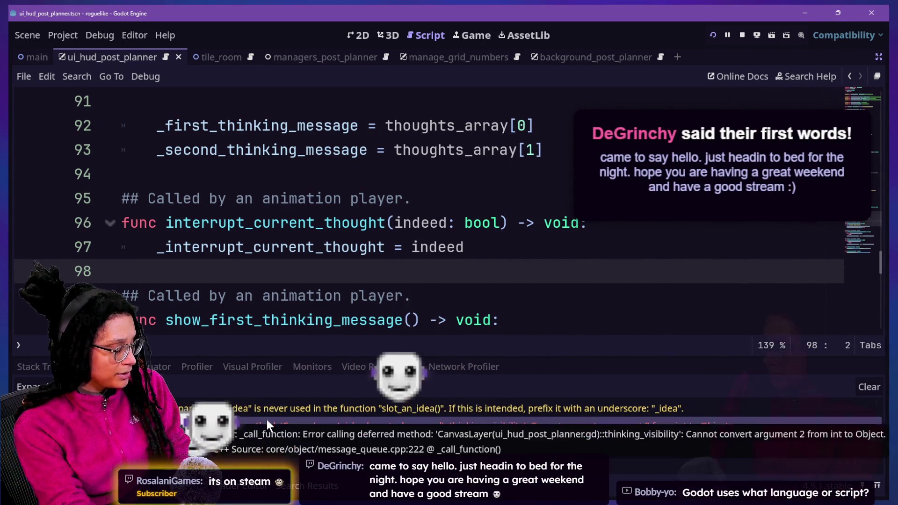
pyautogui.click(292, 204)
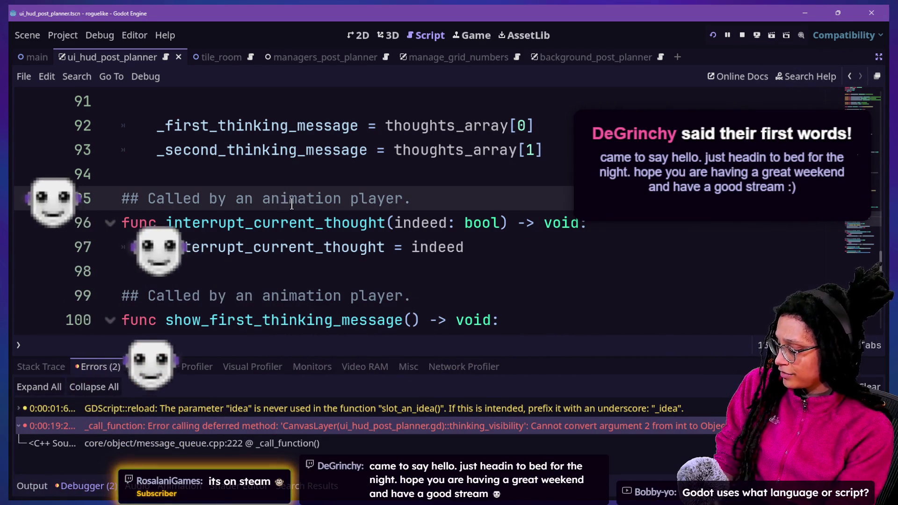
# Step: Search all project scripts for call_deferred, then return to the debugger's error list
pyautogui.hotkey('ctrl', 'shift', 'f')
pyautogui.write('call_deferr')
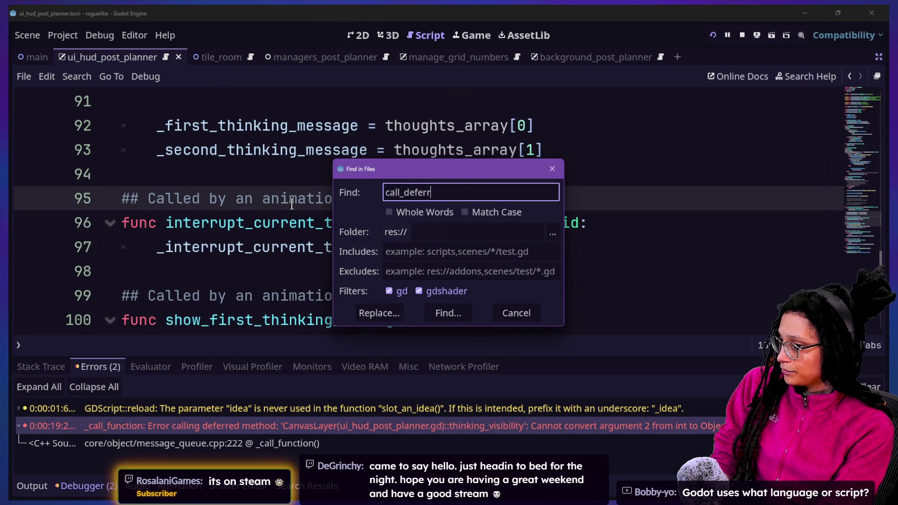
pyautogui.write('ed')
pyautogui.press('Return')
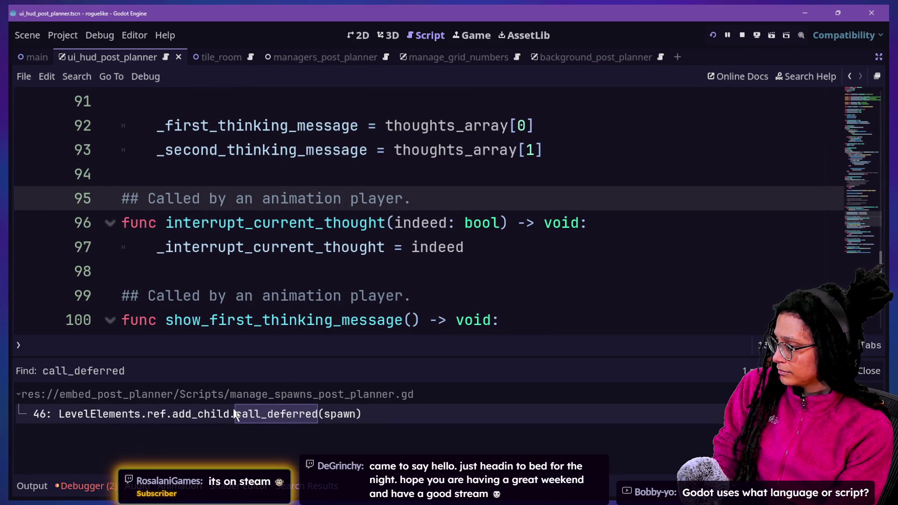
pyautogui.click(100, 492)
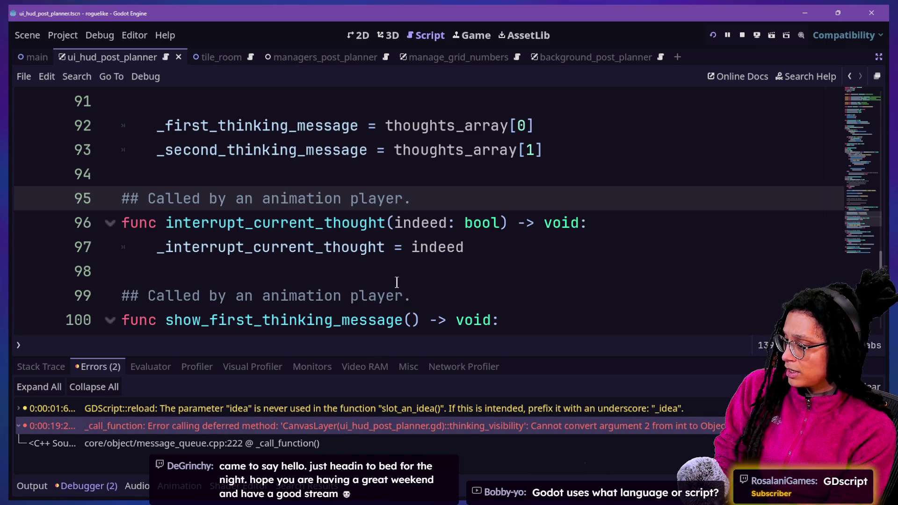
# Step: Scroll the HUD script around _ready() and glance at the running game's thought message
pyautogui.scroll(20, 398, 294)
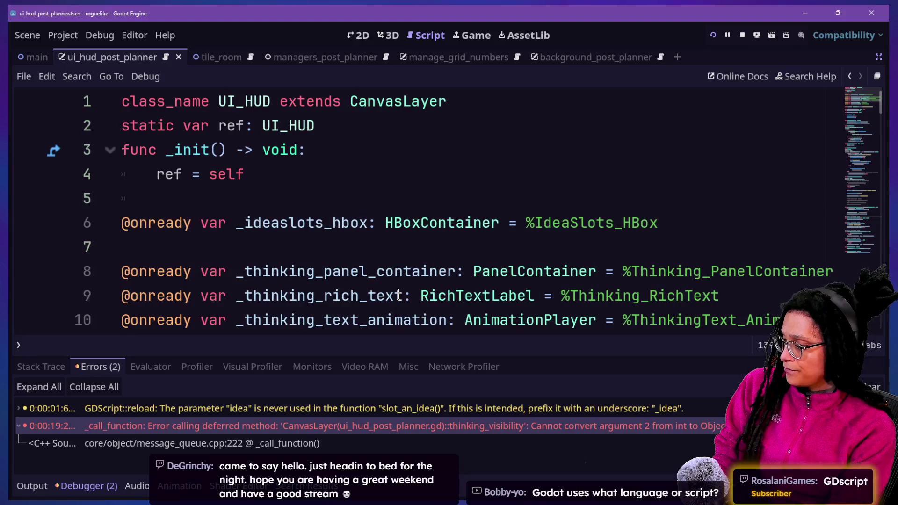
pyautogui.scroll(-6, 253, 326)
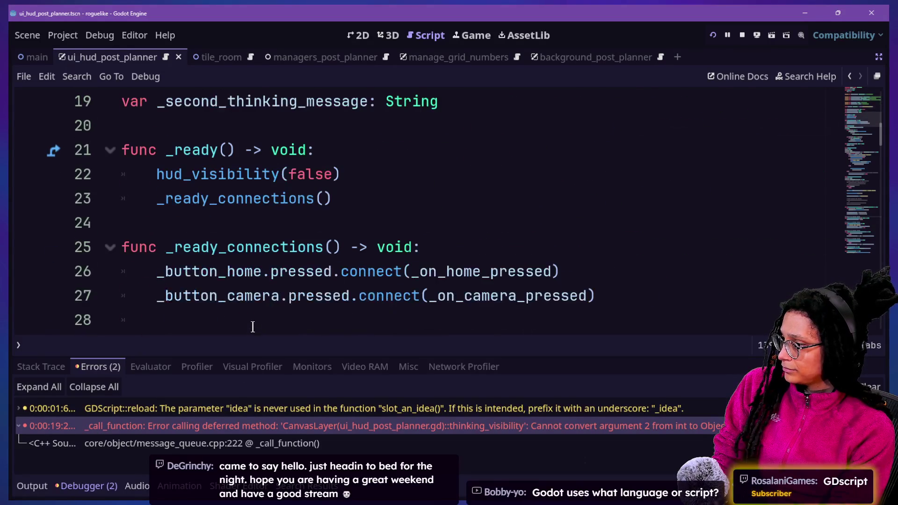
pyautogui.click(472, 35)
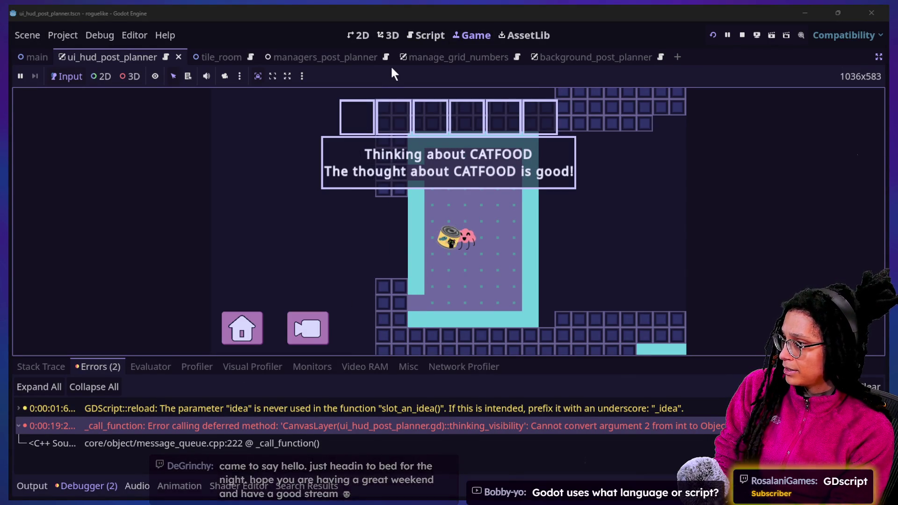
pyautogui.click(408, 42)
pyautogui.click(450, 150)
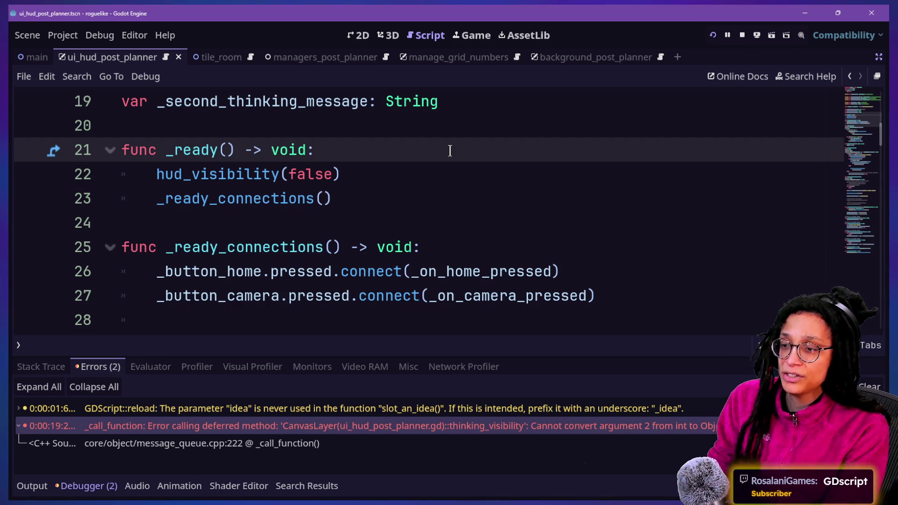
# Step: Place the caret on lines 23–24 in _ready, then bring up Task View to switch apps
pyautogui.click(591, 226)
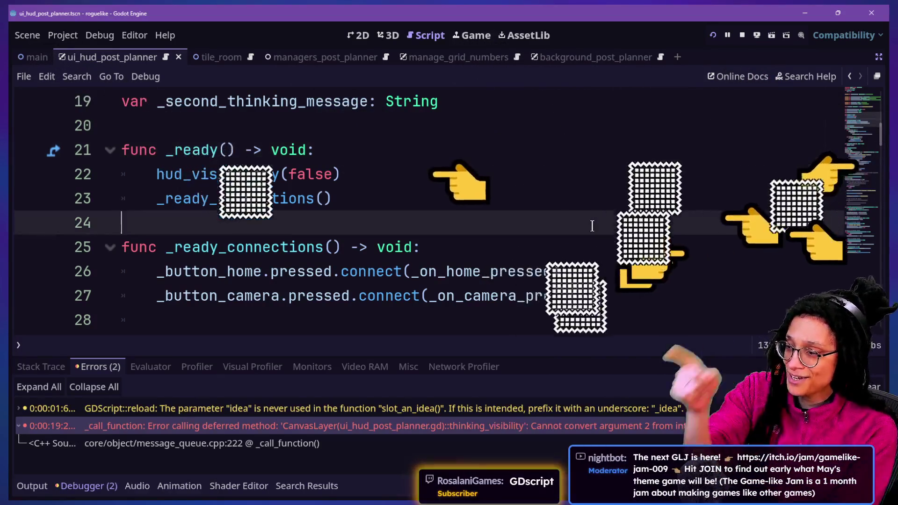
pyautogui.click(625, 209)
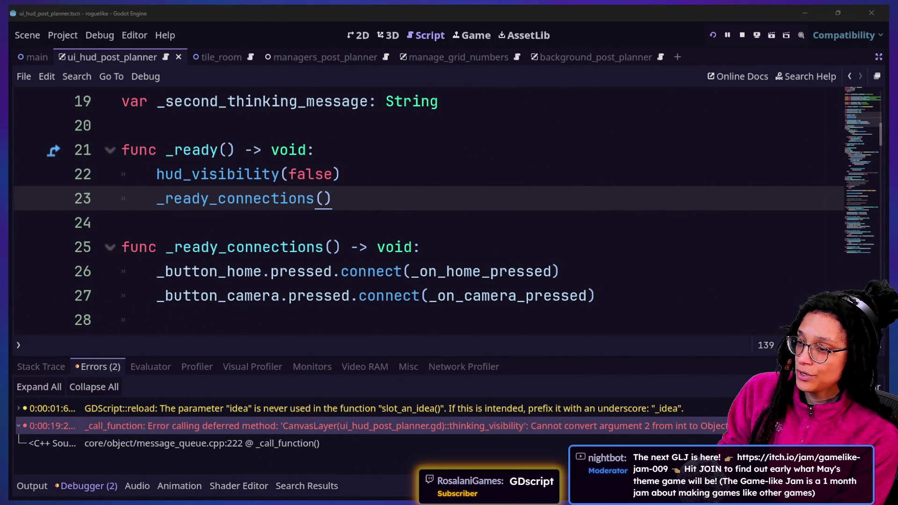
pyautogui.click(545, 205)
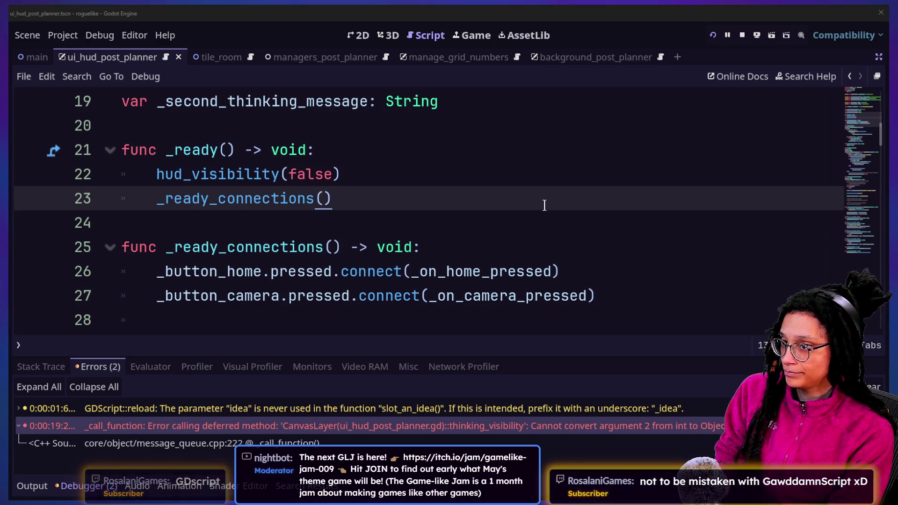
pyautogui.press('super+Tab')
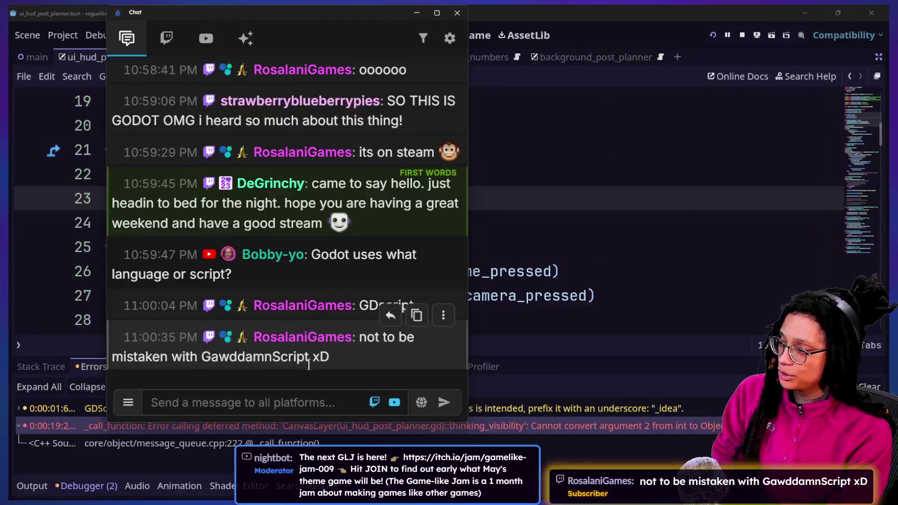
# Step: Paste and send the gamelike-jam-009 itch.io link in Chat, then go back to Godot
pyautogui.click(339, 396)
pyautogui.write('https://itch.io/jam/gamelike-jam-009')
pyautogui.press('Return')
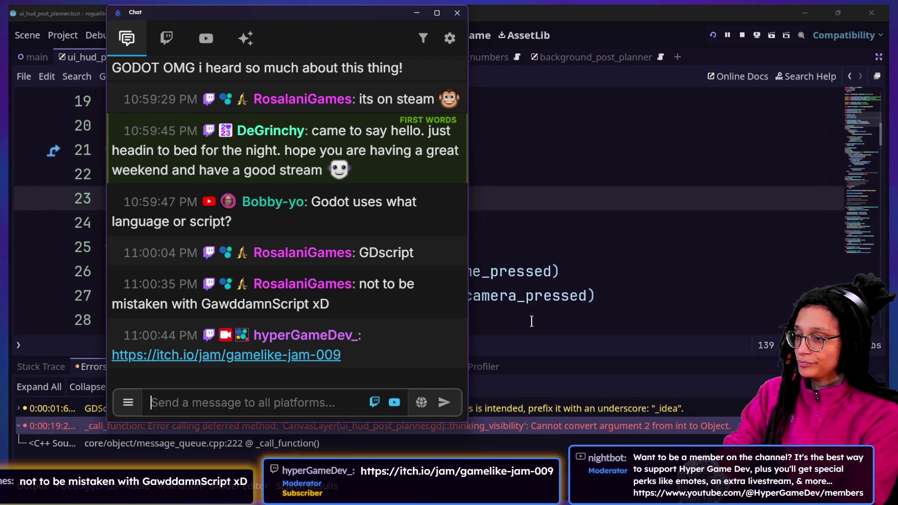
pyautogui.click(532, 321)
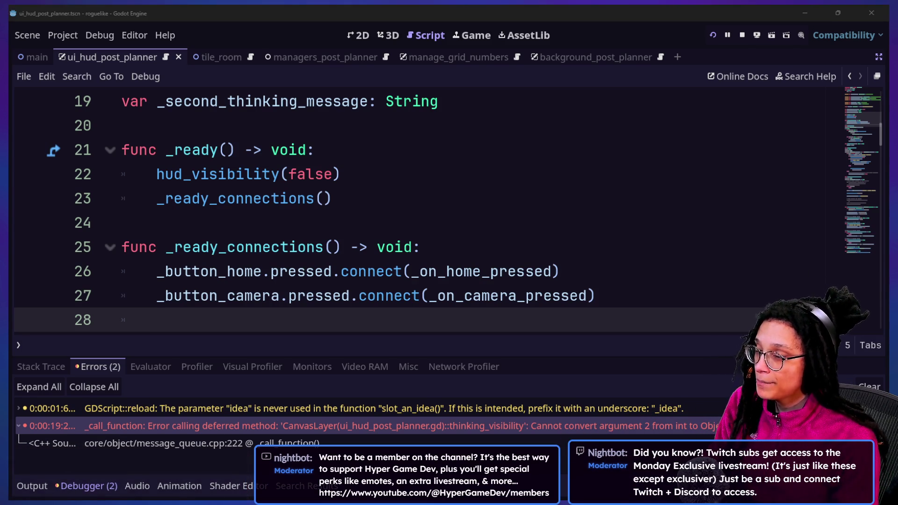
# Step: Switch to the cat-care-game editor window showing the calico cat_model scene
pyautogui.click(350, 354)
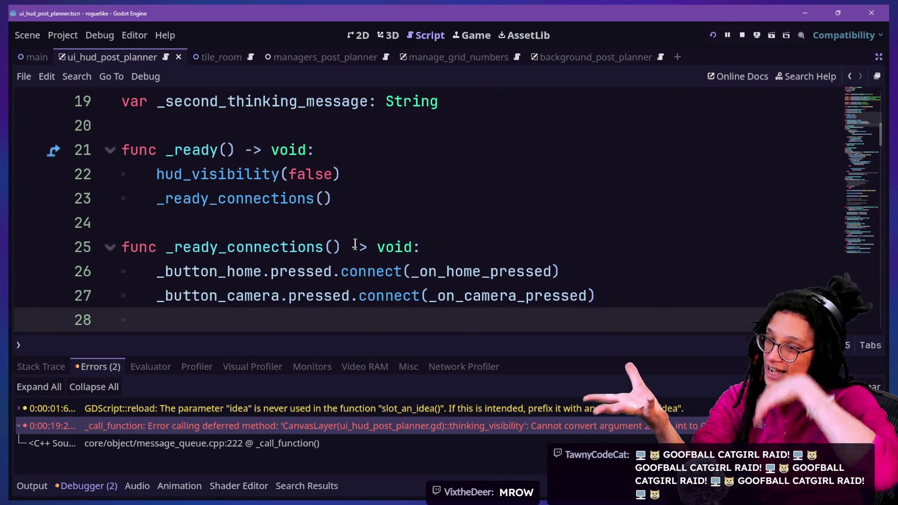
pyautogui.press('super+Tab')
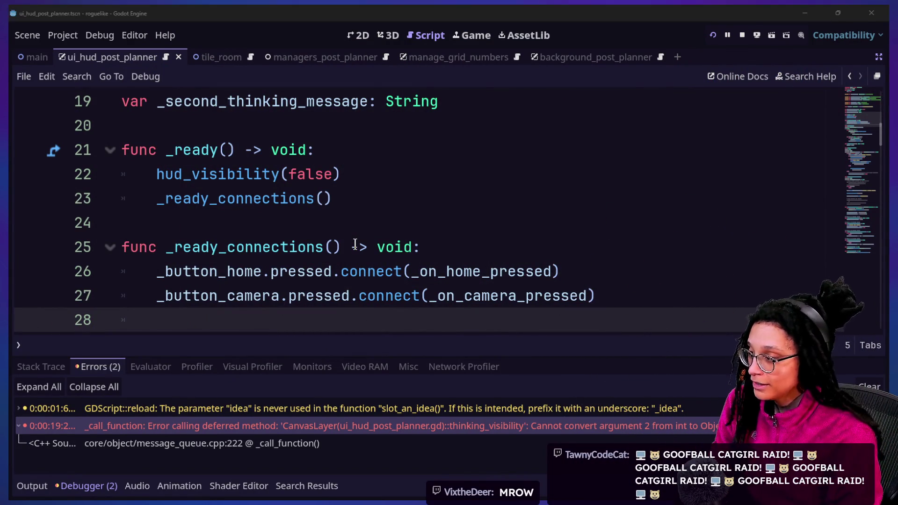
pyautogui.click(407, 145)
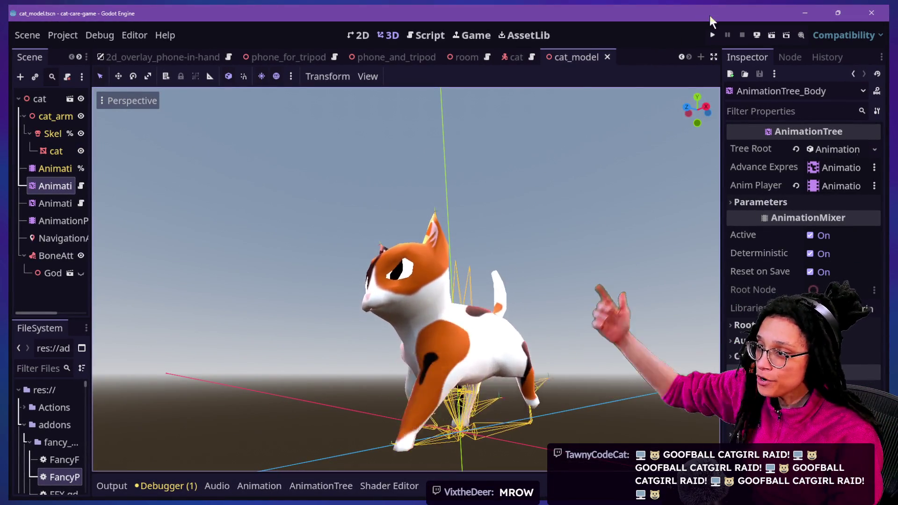
# Step: Run the cat-care game, take the phone off the tripod, and open the desk computer's app menu
pyautogui.click(712, 36)
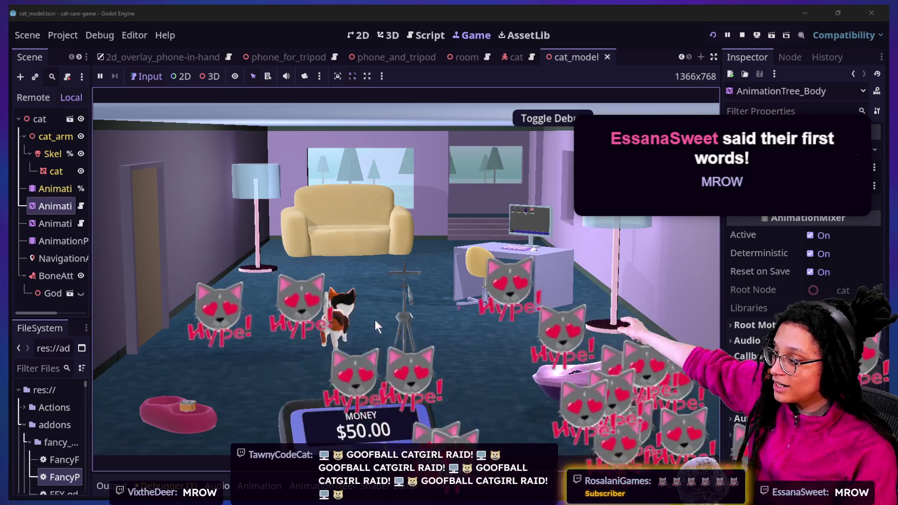
pyautogui.click(379, 300)
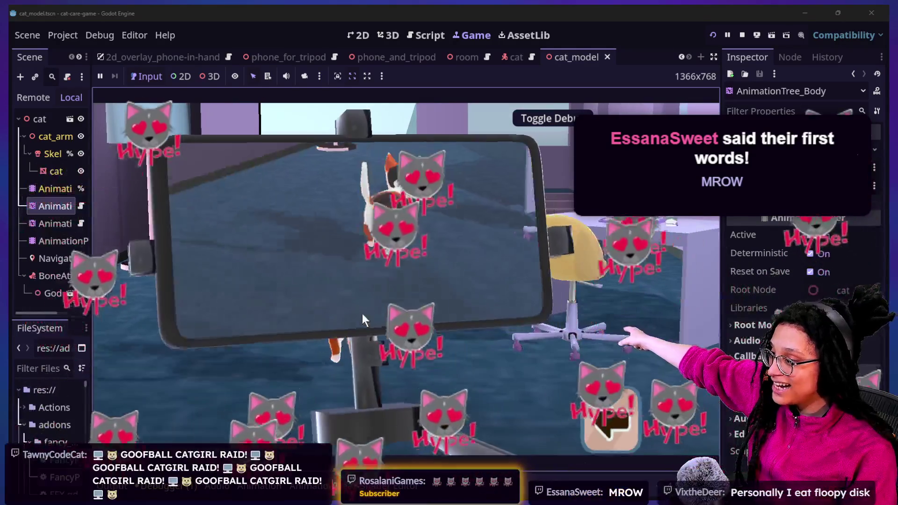
pyautogui.click(362, 320)
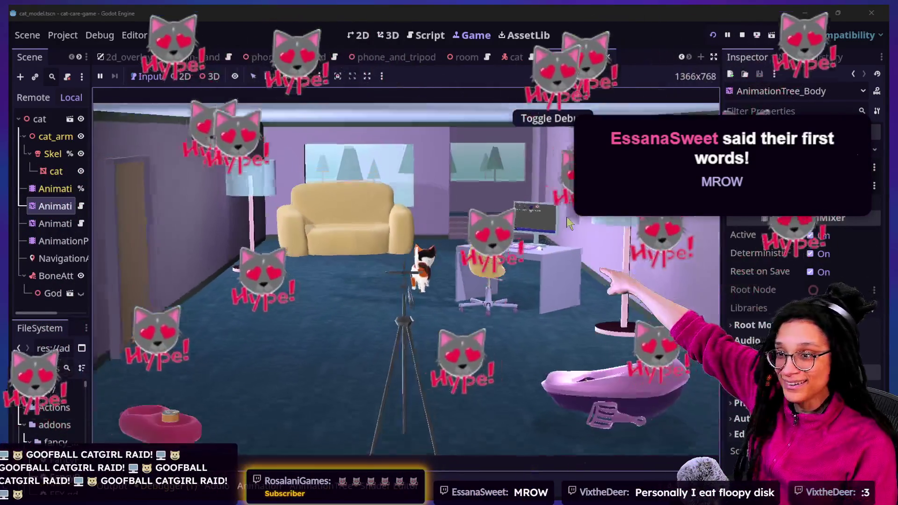
pyautogui.click(567, 221)
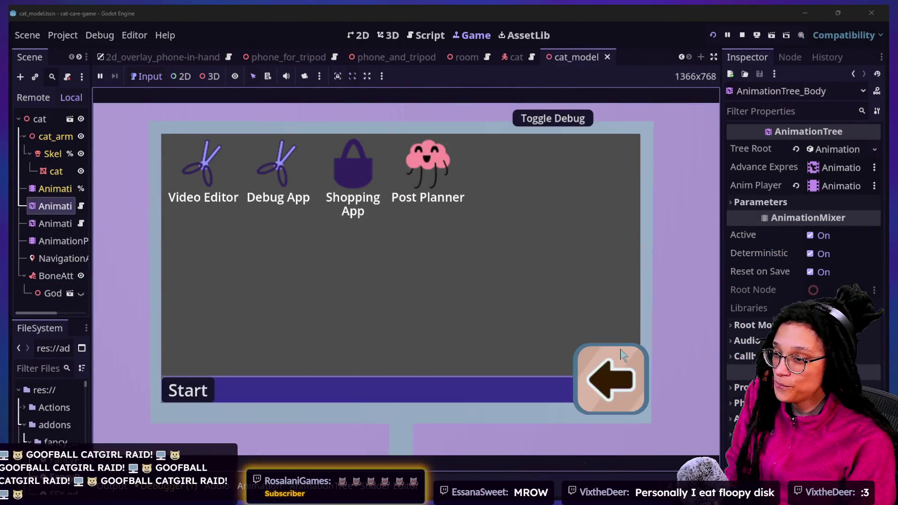
pyautogui.click(610, 375)
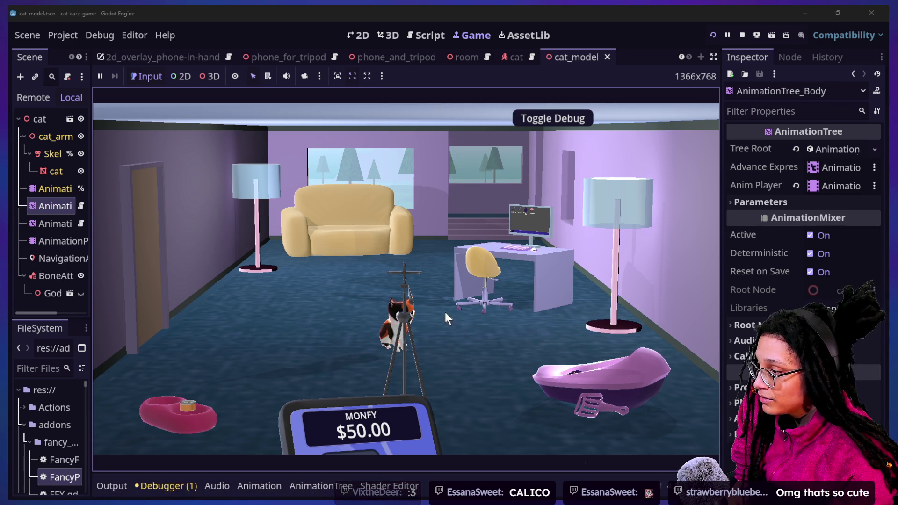
pyautogui.click(411, 309)
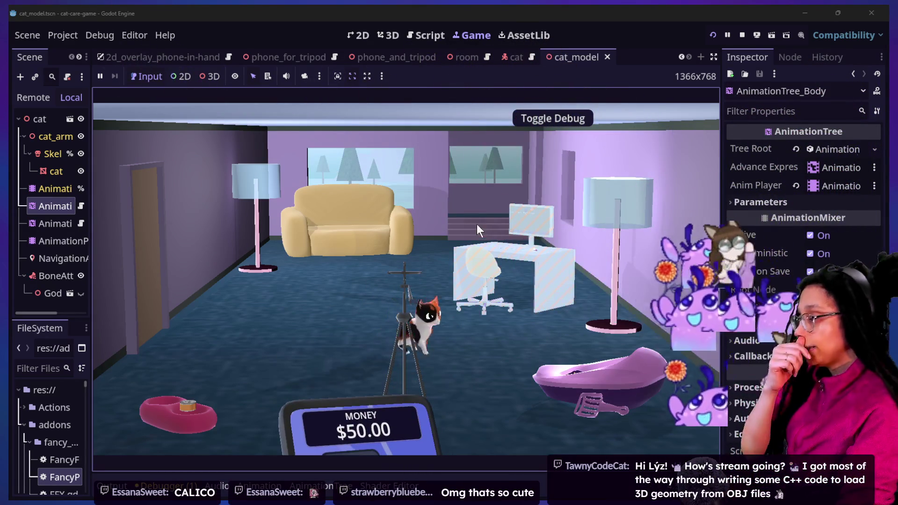
pyautogui.click(536, 253)
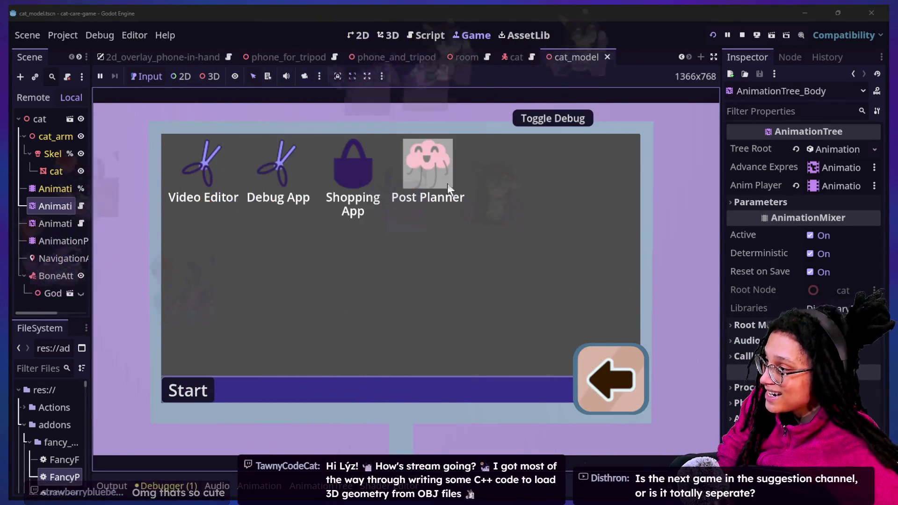
# Step: Open Post Planner, get past its title screen, choose Catstagram, then exit to the room
pyautogui.click(446, 183)
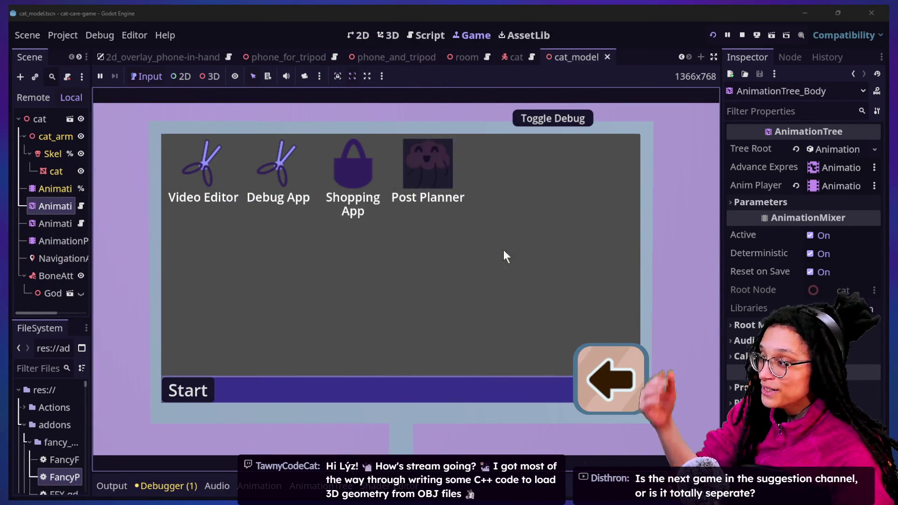
pyautogui.click(467, 271)
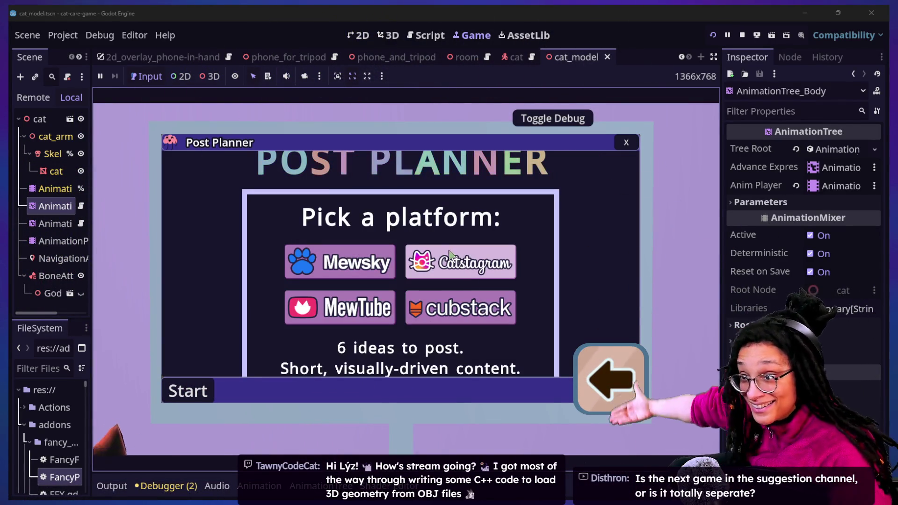
pyautogui.click(466, 274)
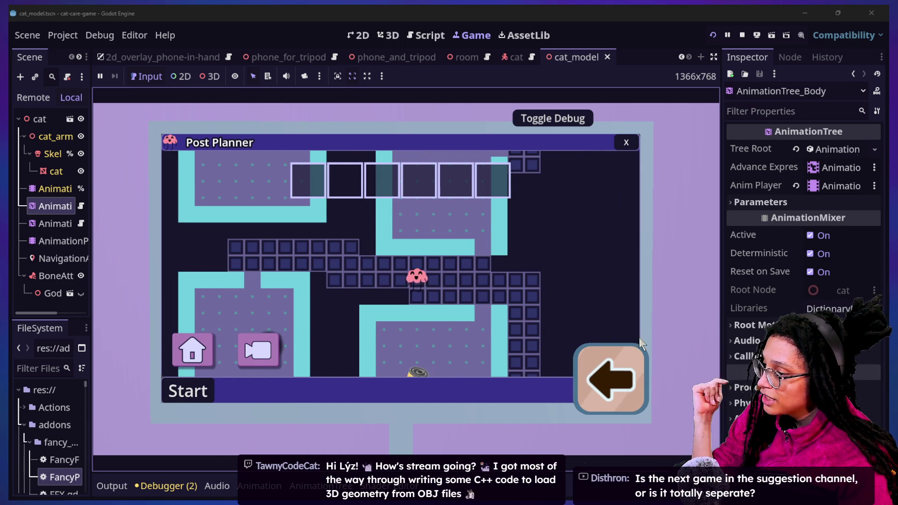
pyautogui.click(626, 366)
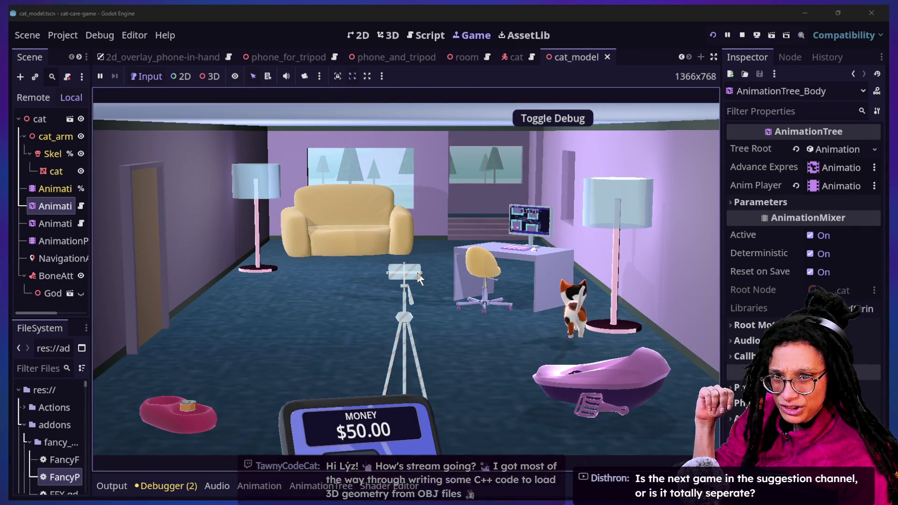
# Step: Stop the game, re-centre the 3D view on the cat model, and show all open windows
pyautogui.click(741, 35)
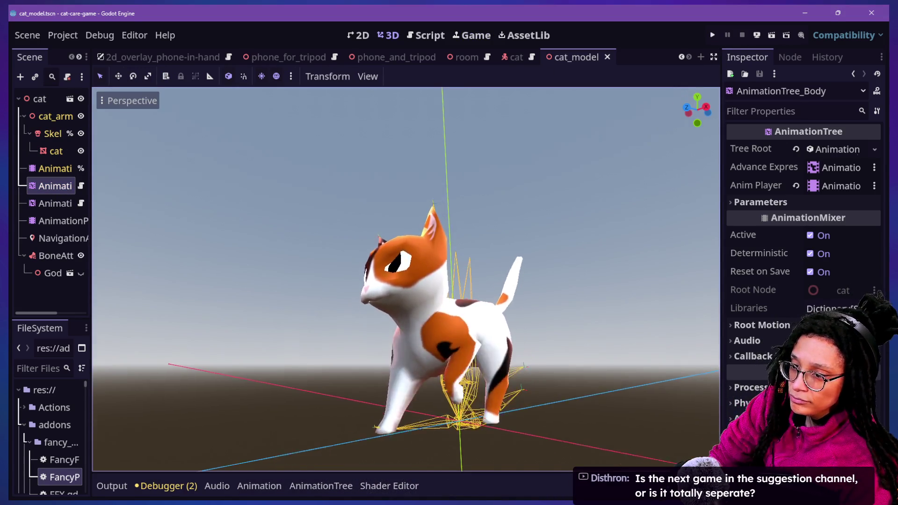
pyautogui.press('s')
pyautogui.press('w')
pyautogui.press('w')
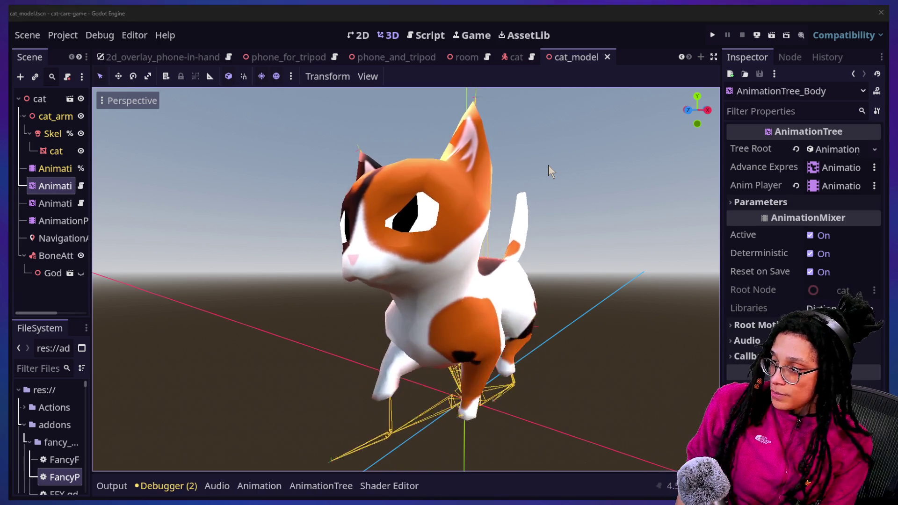
pyautogui.press('super+Tab')
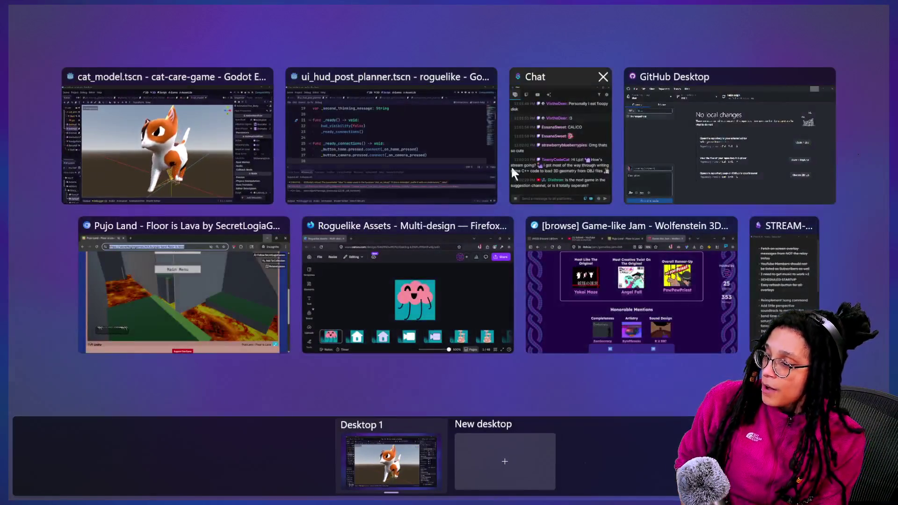
# Step: Bring Chat forward and open the profile card of the viewer who asked about OBJ geometry
pyautogui.click(536, 150)
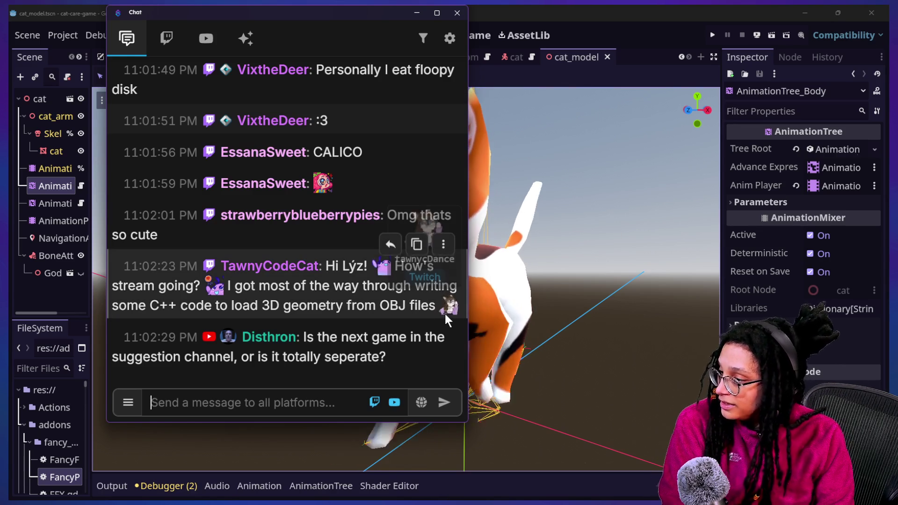
pyautogui.moveTo(445, 314)
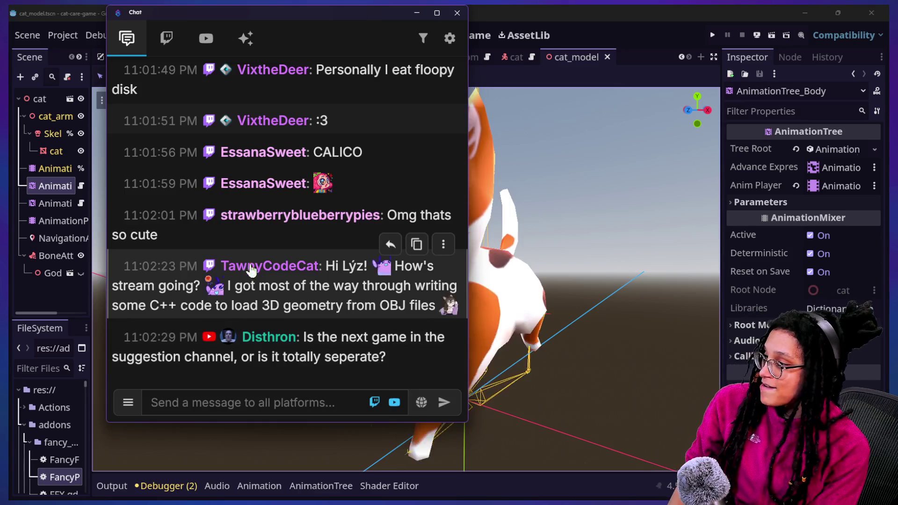
pyautogui.click(269, 266)
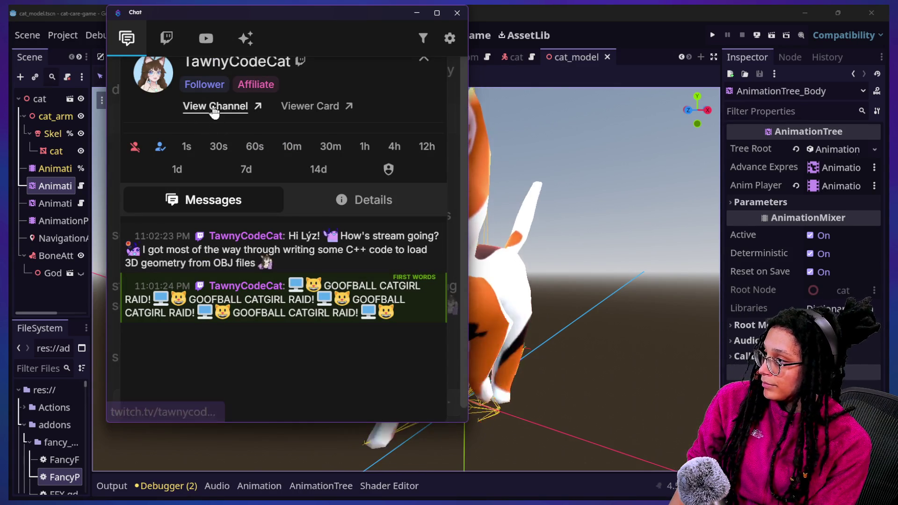
# Step: Visit that viewer's Twitch channel, close the browser, and return to the window overview
pyautogui.click(212, 106)
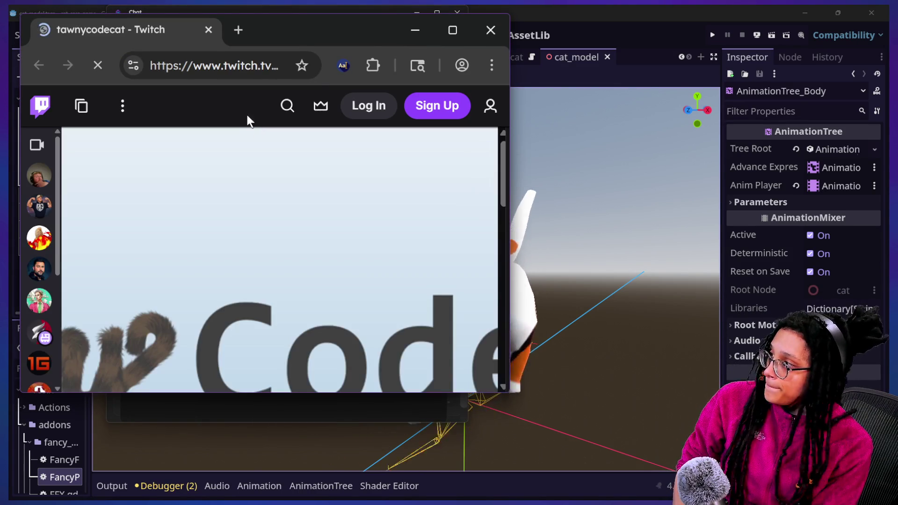
pyautogui.click(229, 64)
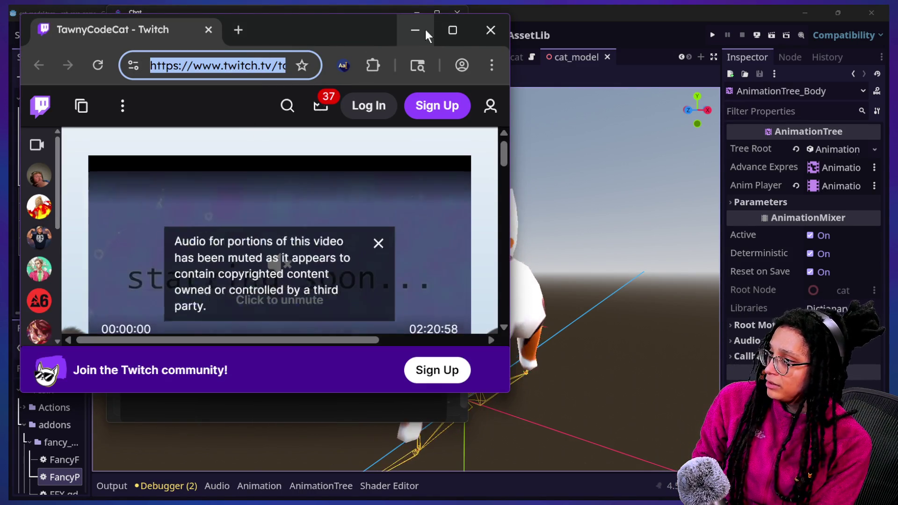
pyautogui.click(491, 30)
pyautogui.press('super+Tab')
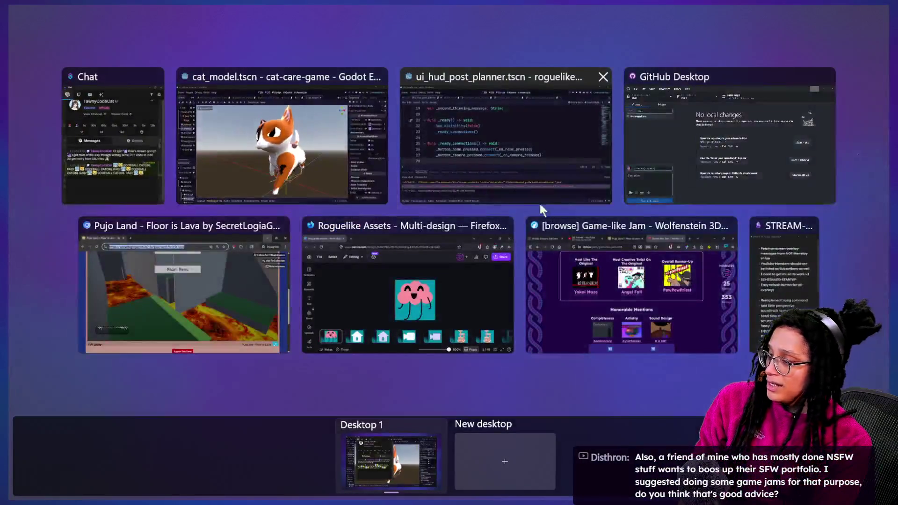
# Step: Move from the Pujo Land game page to the Game-like Jam results window
pyautogui.click(265, 271)
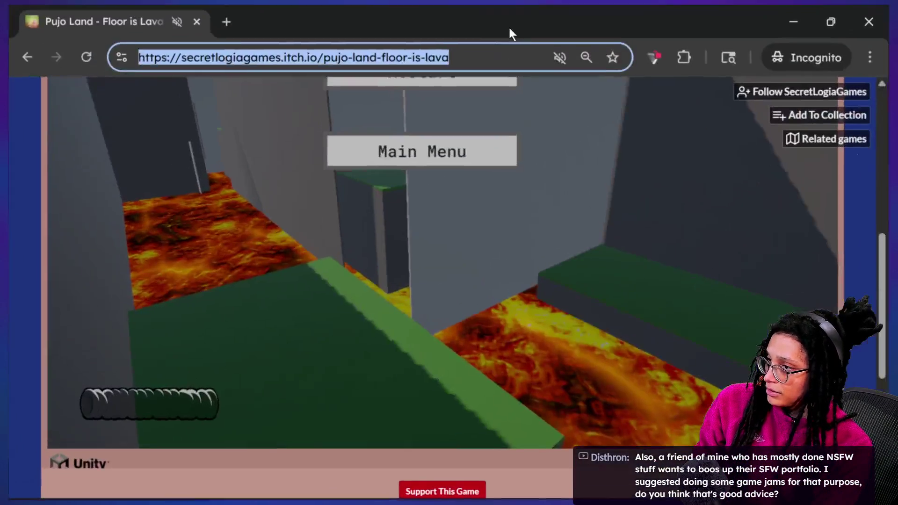
pyautogui.press('super+Tab')
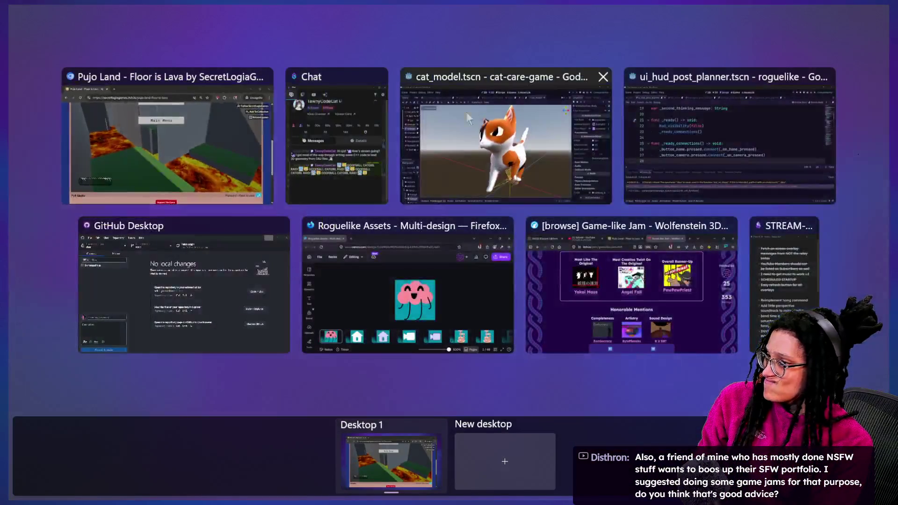
pyautogui.click(618, 296)
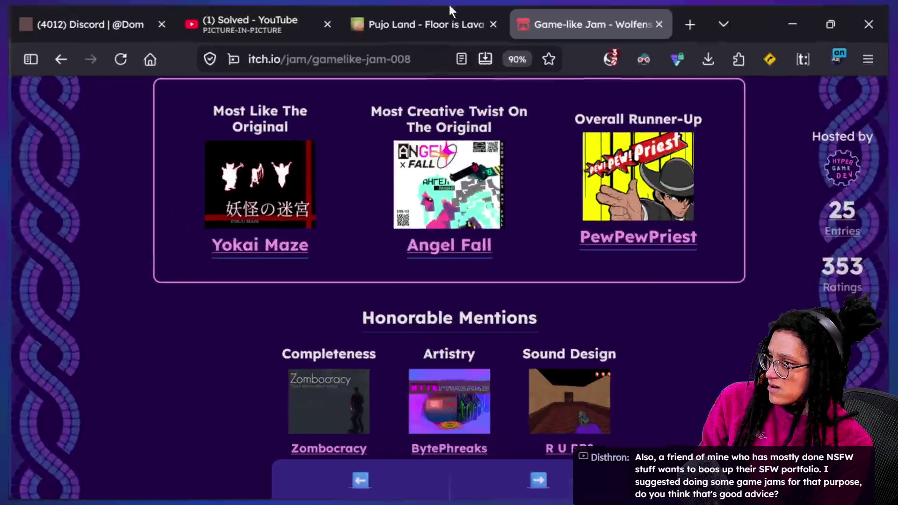
# Step: Load the viewer's Twitch channel address in a new browser tab
pyautogui.click(689, 23)
pyautogui.write('www.twitch.tv/tawnycodecat')
pyautogui.press('Return')
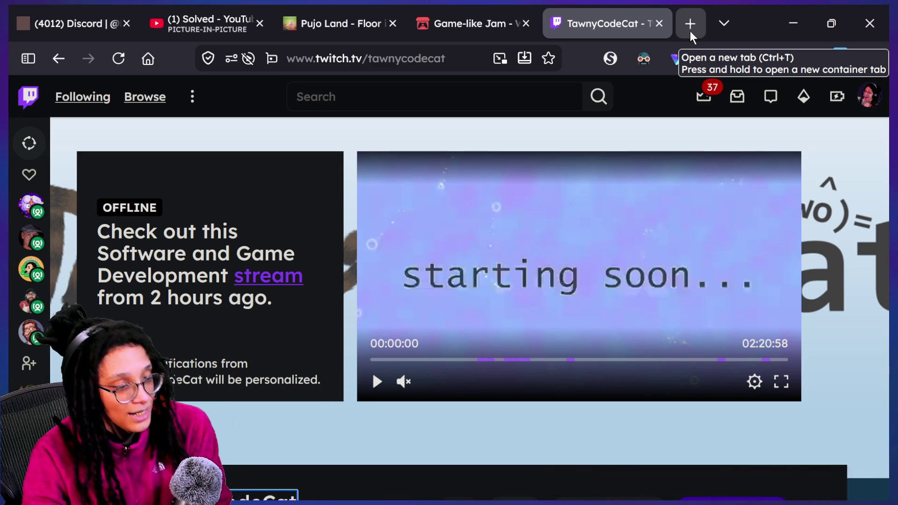
# Step: Start the past broadcast, jump ahead to about 00:50:55, and dismiss the muted-audio notice
pyautogui.click(459, 359)
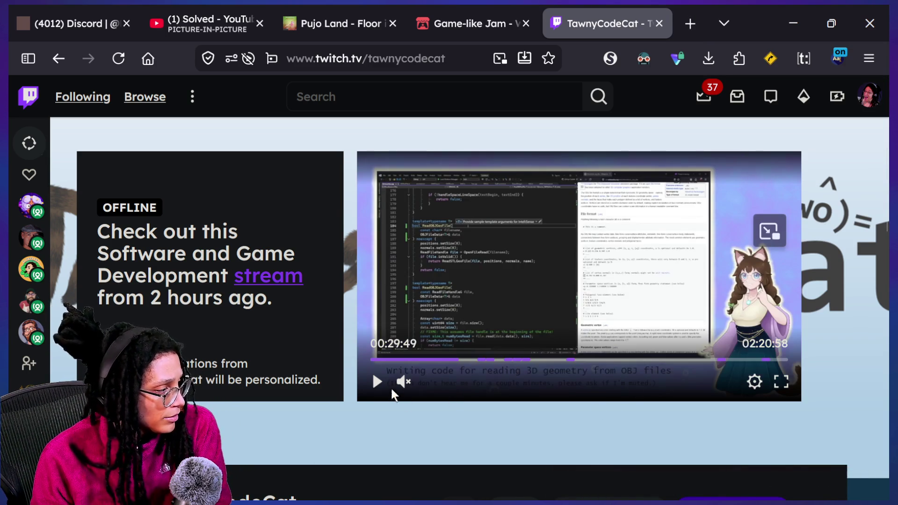
pyautogui.click(378, 384)
pyautogui.scroll(-1, 405, 422)
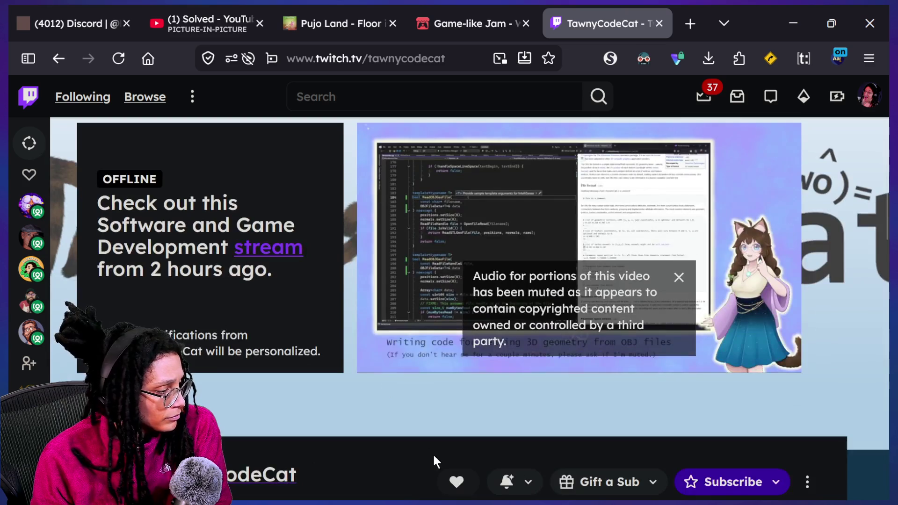
pyautogui.scroll(2, 434, 455)
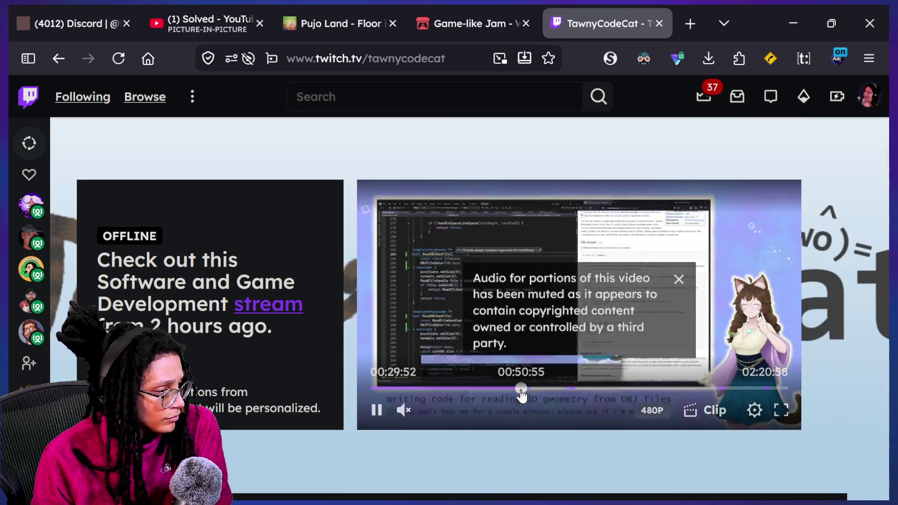
pyautogui.click(521, 388)
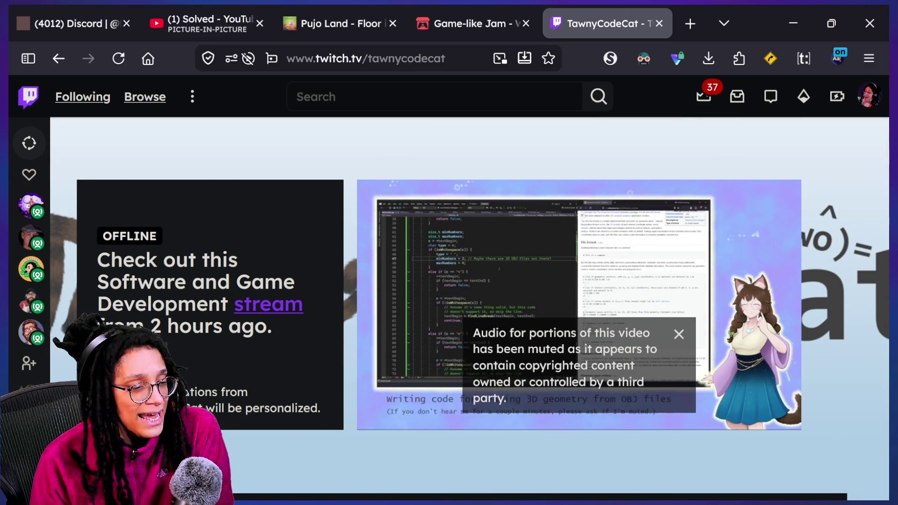
pyautogui.moveTo(647, 286)
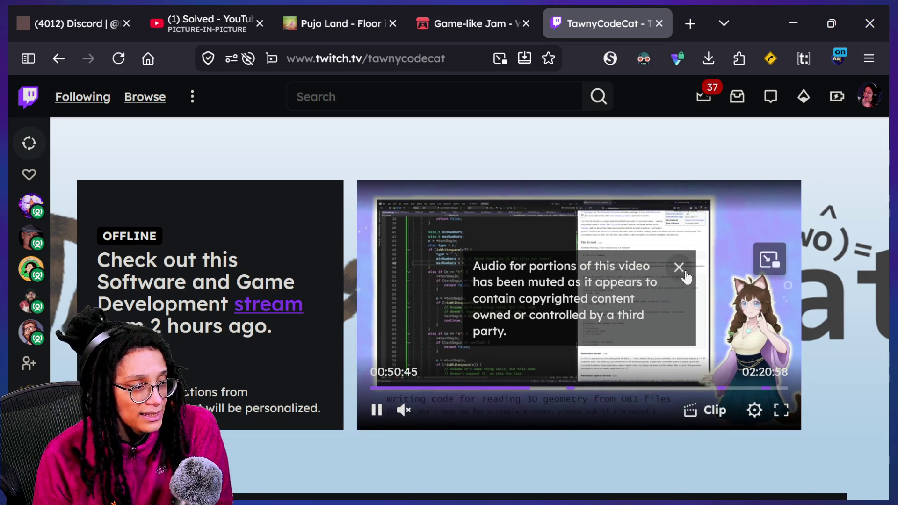
pyautogui.click(684, 273)
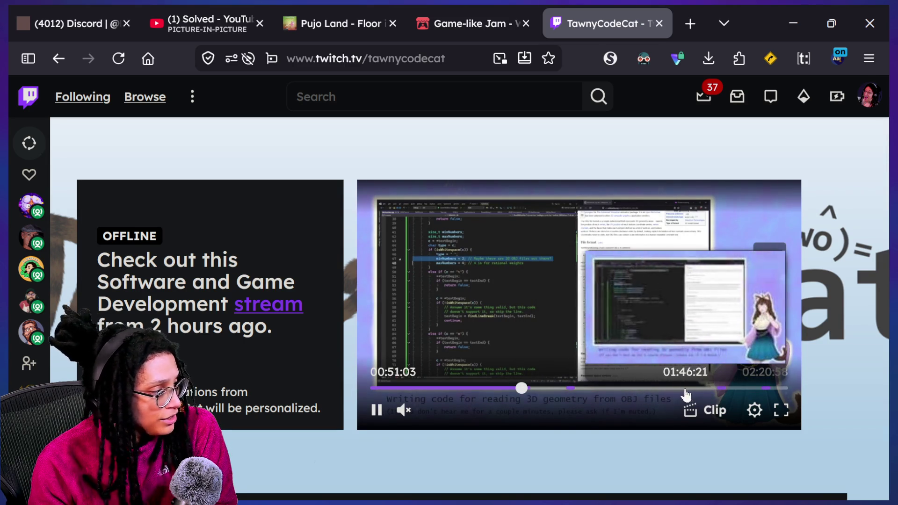
# Step: Skip the broadcast ahead to 01:24:07, where the OBJ geometry-reading code appears
pyautogui.scroll(-2, 467, 444)
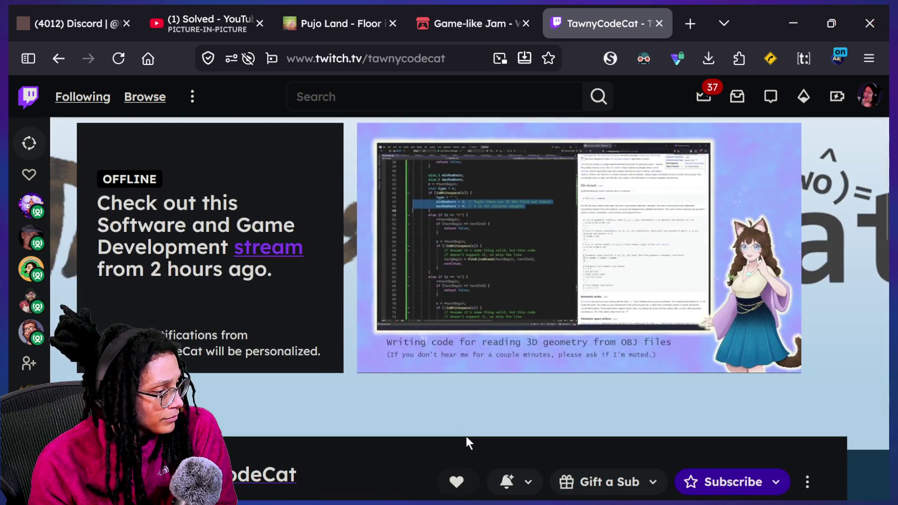
pyautogui.scroll(-2, 453, 423)
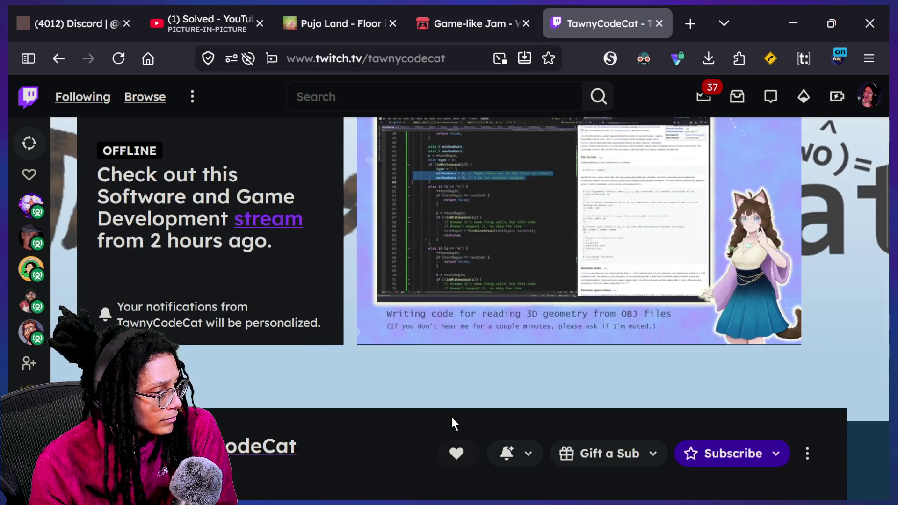
pyautogui.scroll(-2, 453, 423)
pyautogui.scroll(-2, 453, 423)
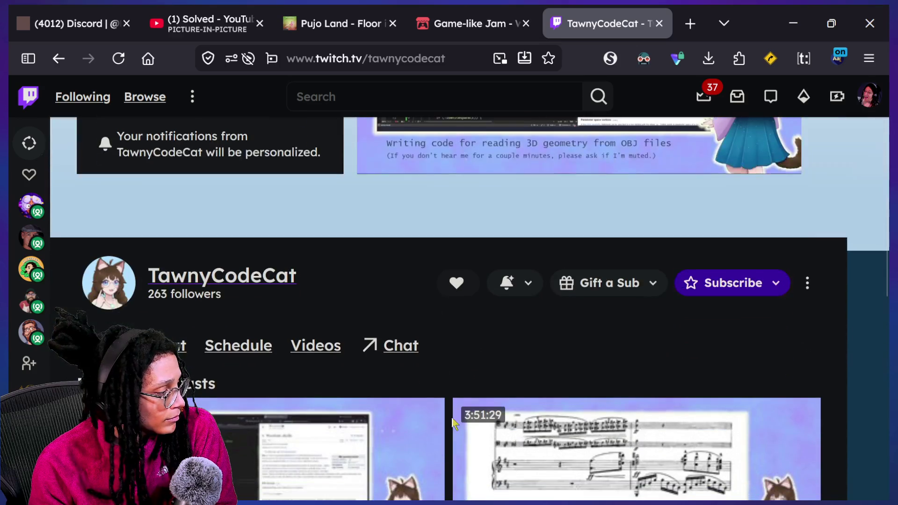
pyautogui.scroll(2, 451, 417)
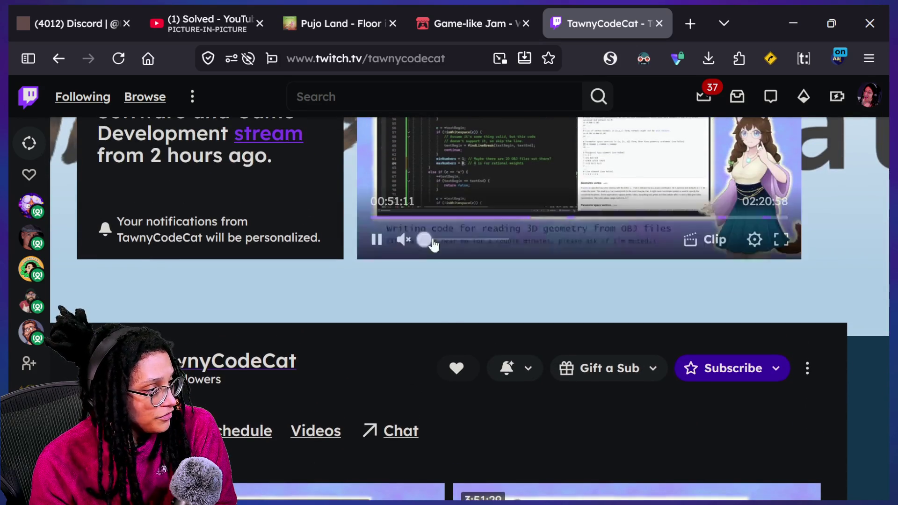
pyautogui.scroll(2, 481, 324)
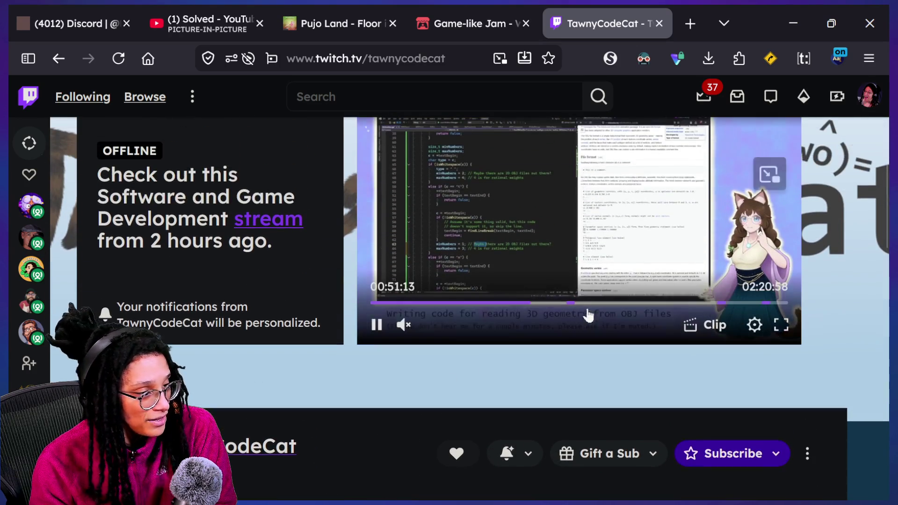
pyautogui.click(619, 302)
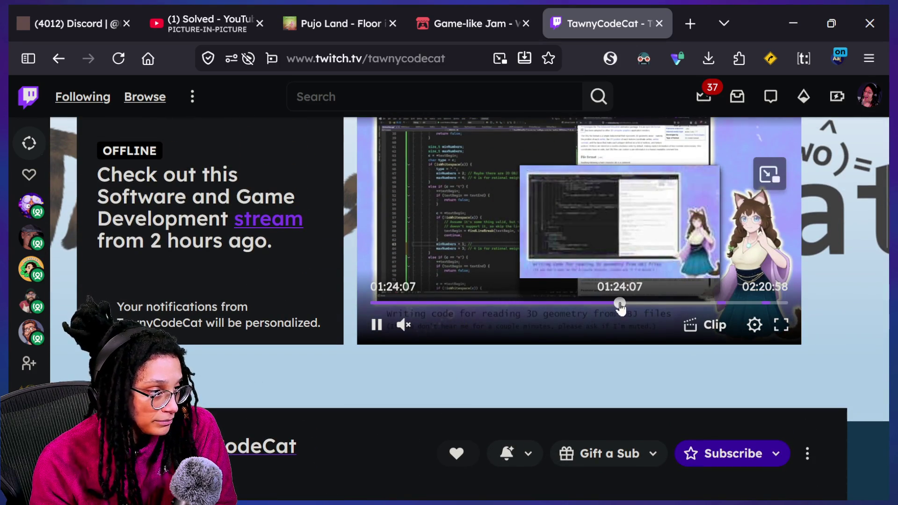
pyautogui.scroll(2, 627, 428)
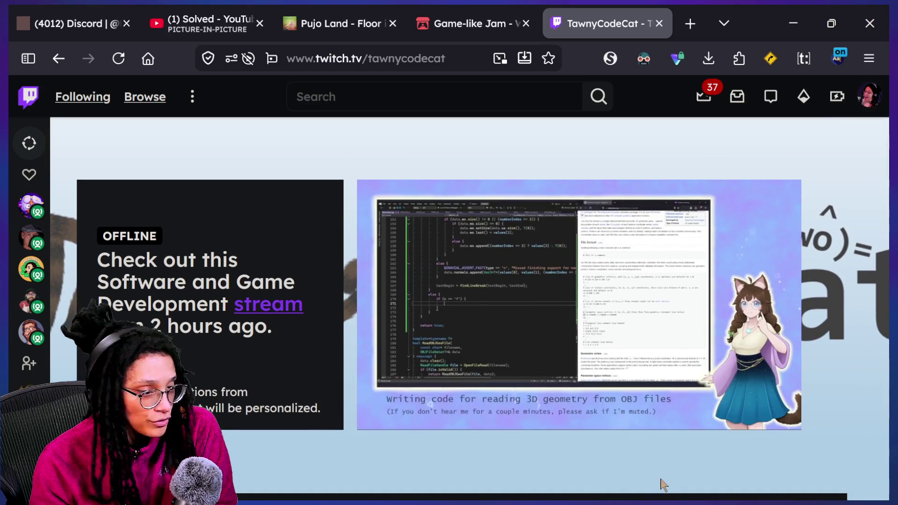
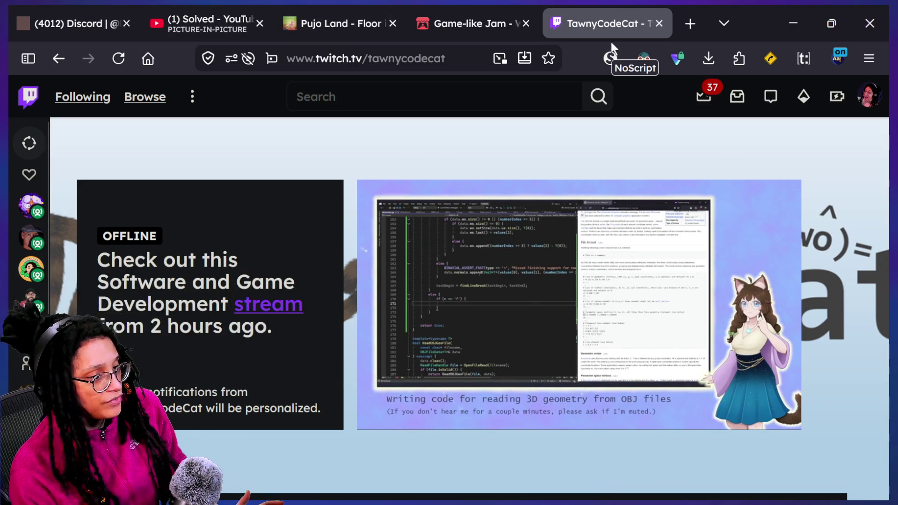
# Step: Open TawnyCodeCat's Twitch About page and follow its YouTube link to the Tawny Code Cat channel
pyautogui.scroll(-4, 289, 352)
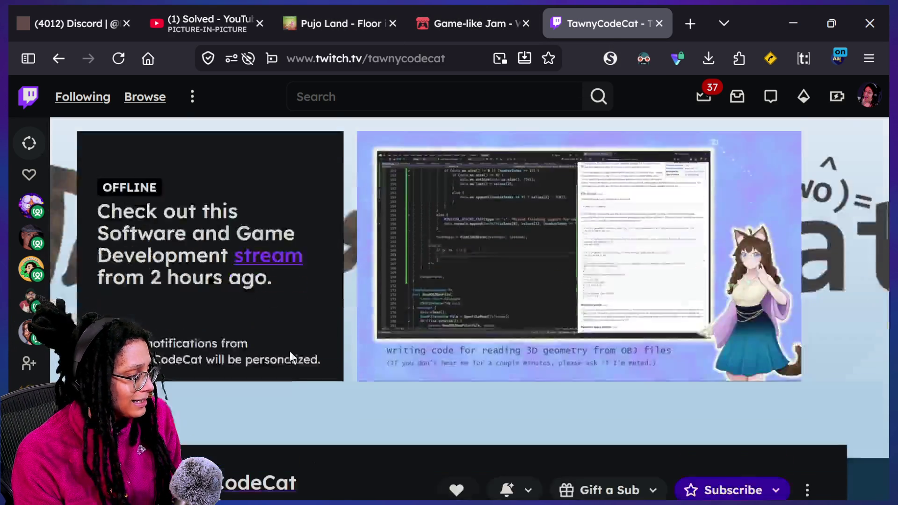
pyautogui.click(188, 428)
pyautogui.scroll(-4, 328, 420)
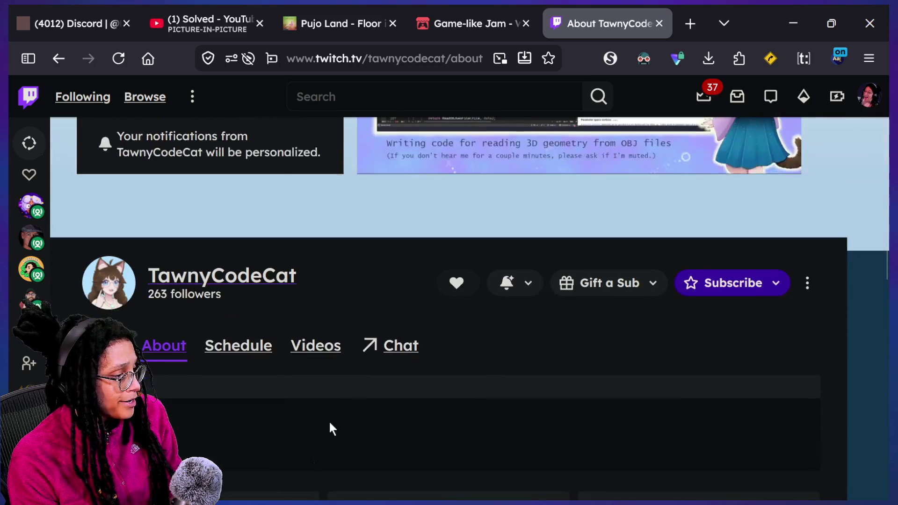
pyautogui.scroll(-2, 329, 420)
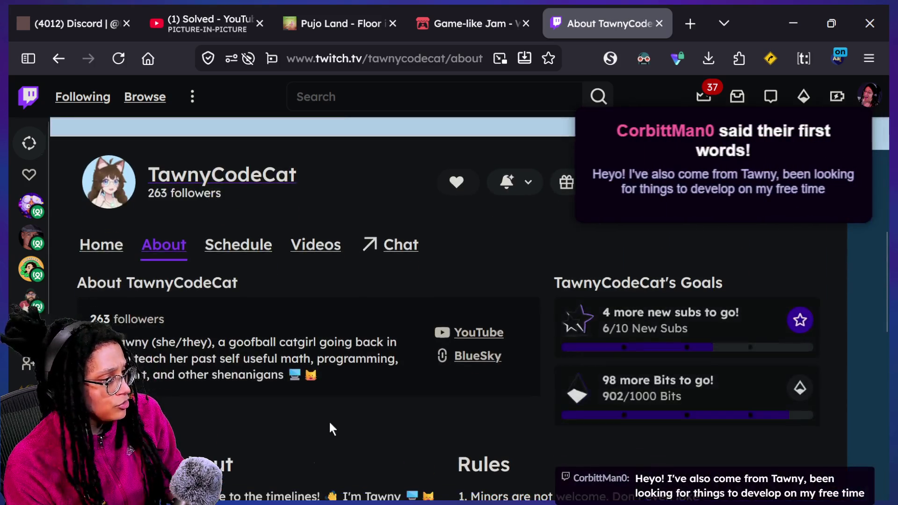
pyautogui.scroll(1, 342, 360)
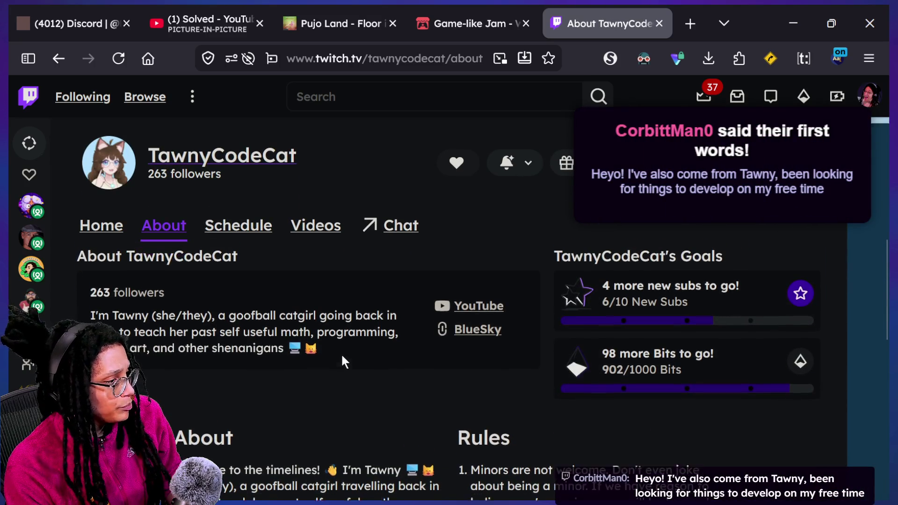
pyautogui.click(478, 316)
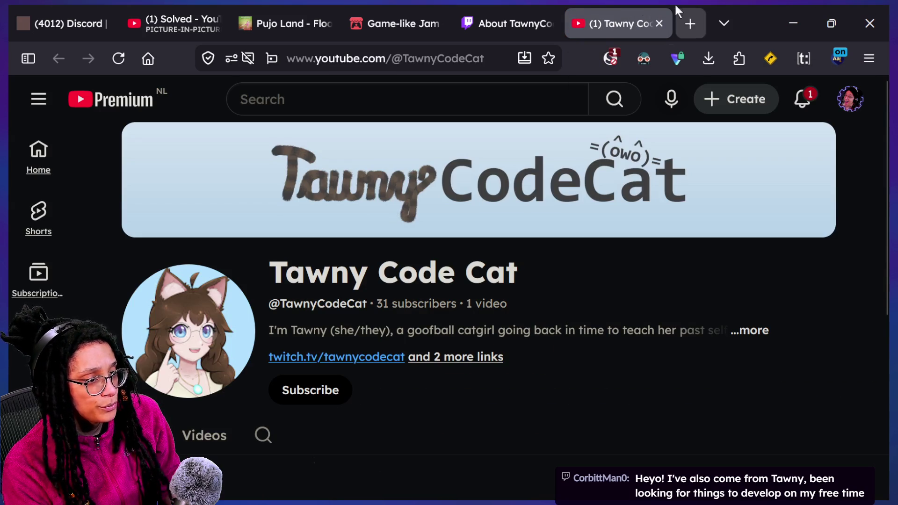
# Step: Copy the Tawny Code Cat YouTube channel URL and switch to the chat window
pyautogui.click(362, 59)
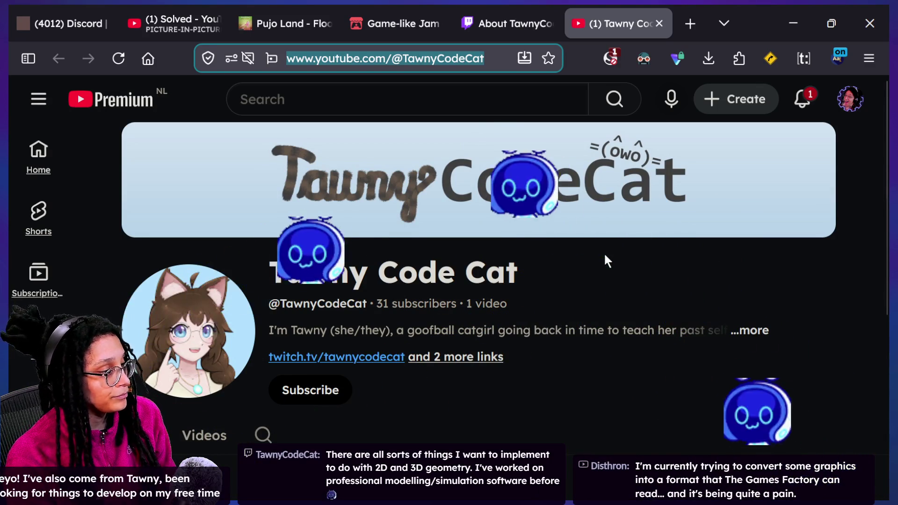
pyautogui.click(528, 226)
pyautogui.press('super+Tab')
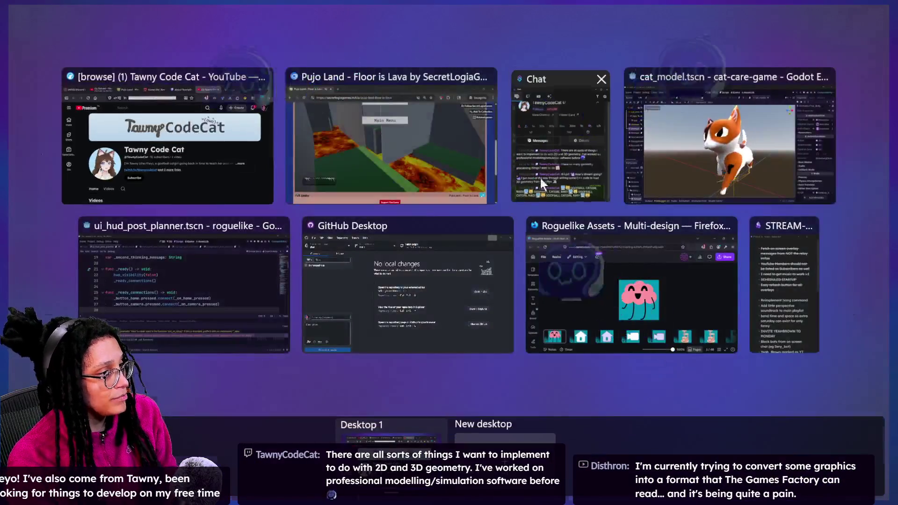
pyautogui.click(540, 180)
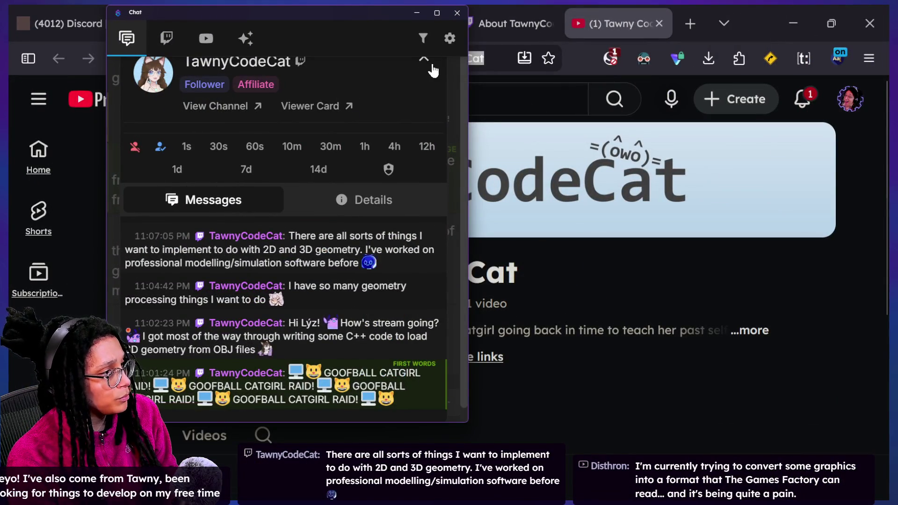
# Step: Post the Tawny Code Cat YouTube link in chat, then subscribe to that channel in the browser
pyautogui.click(431, 65)
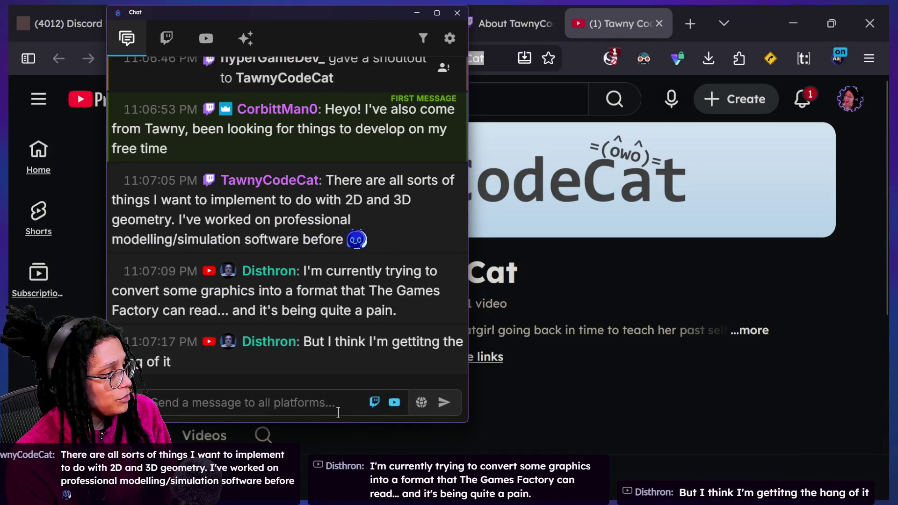
pyautogui.click(338, 412)
pyautogui.write('https://www.youtube.com/@TawnyCodeCat')
pyautogui.press('Return')
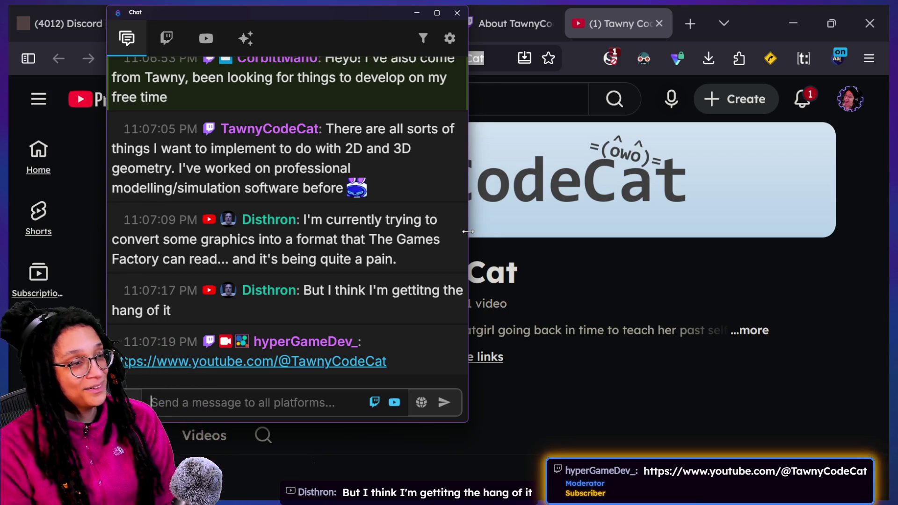
pyautogui.click(561, 344)
pyautogui.click(311, 389)
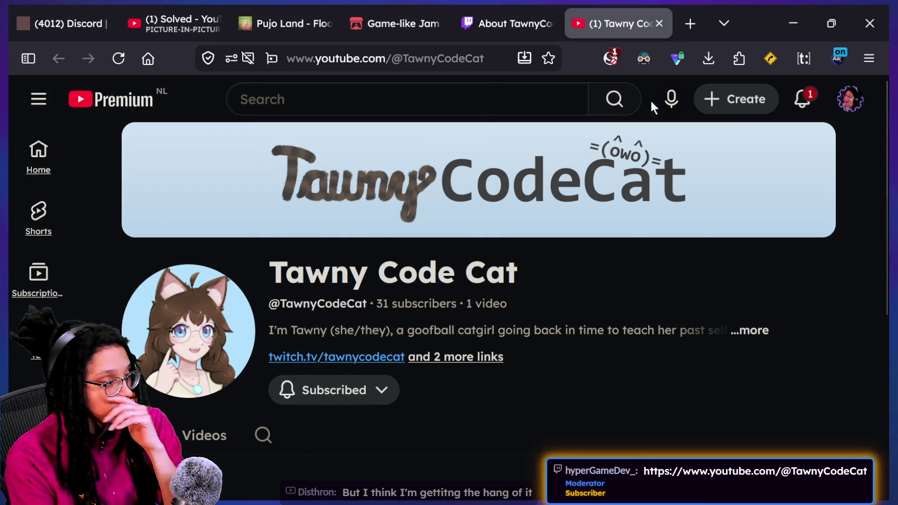
# Step: Go to itch.io in a new tab and open its Game Jams page
pyautogui.click(686, 25)
pyautogui.write('itch.io/')
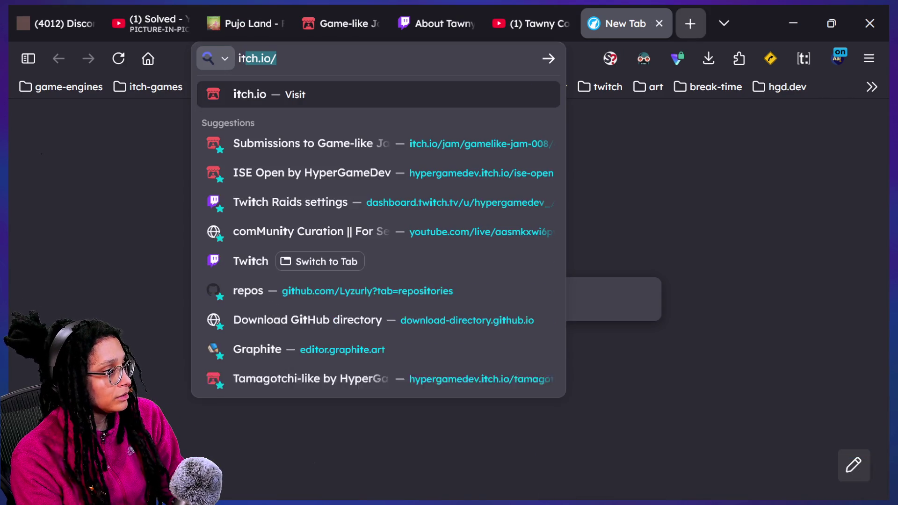
pyautogui.press('Return')
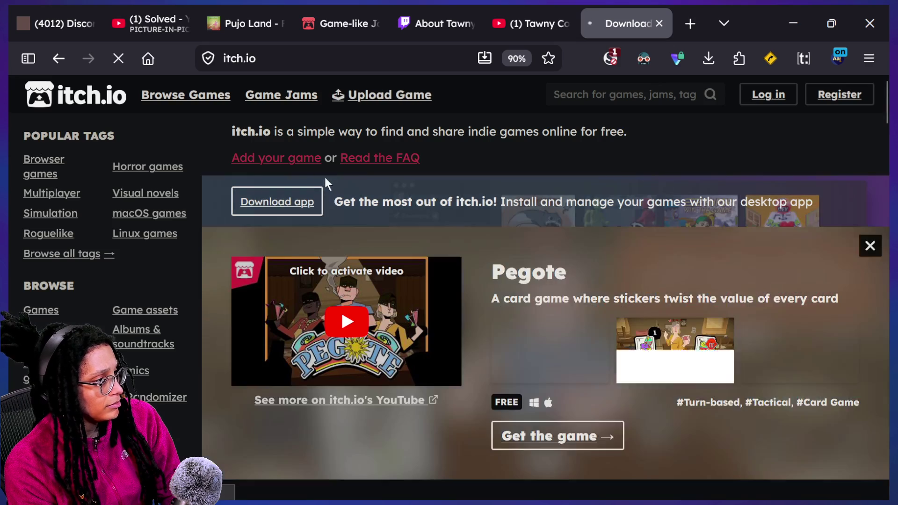
pyautogui.click(277, 99)
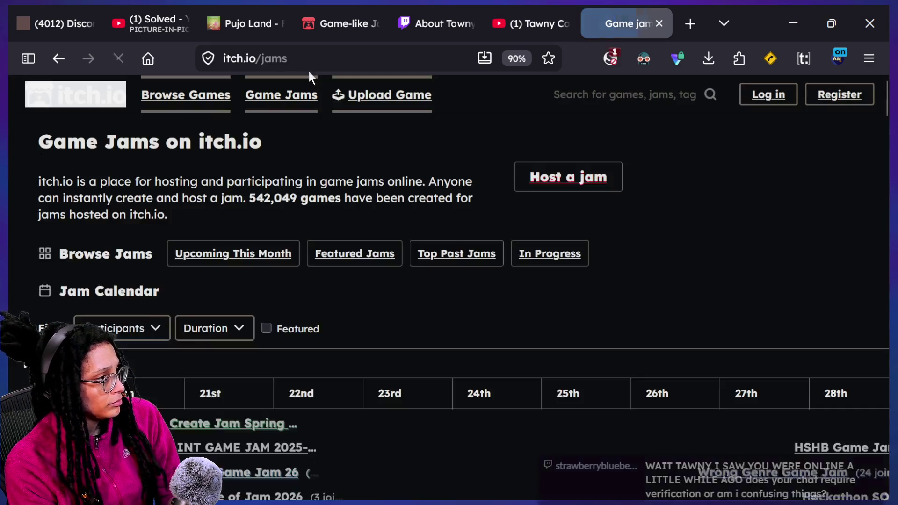
# Step: Switch between the browser and chat, ending with the chat window in front
pyautogui.hotkey('alt', 'Tab')
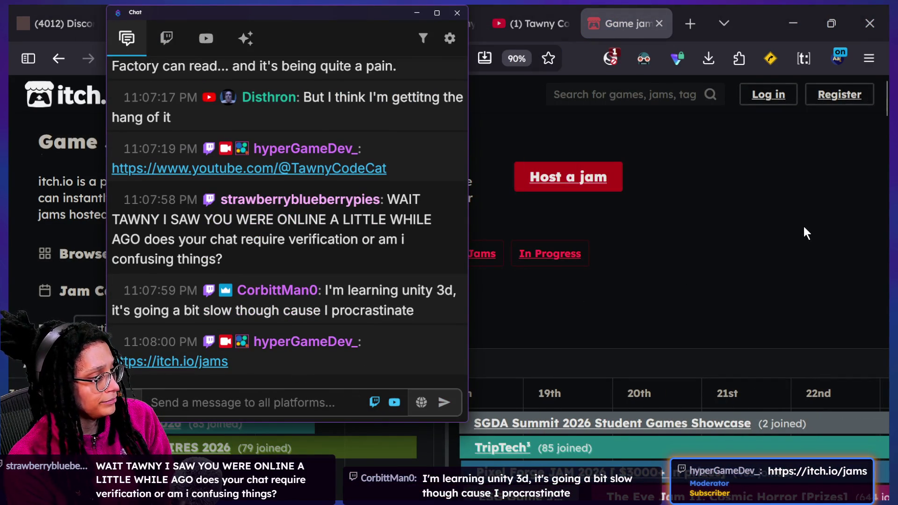
pyautogui.click(660, 255)
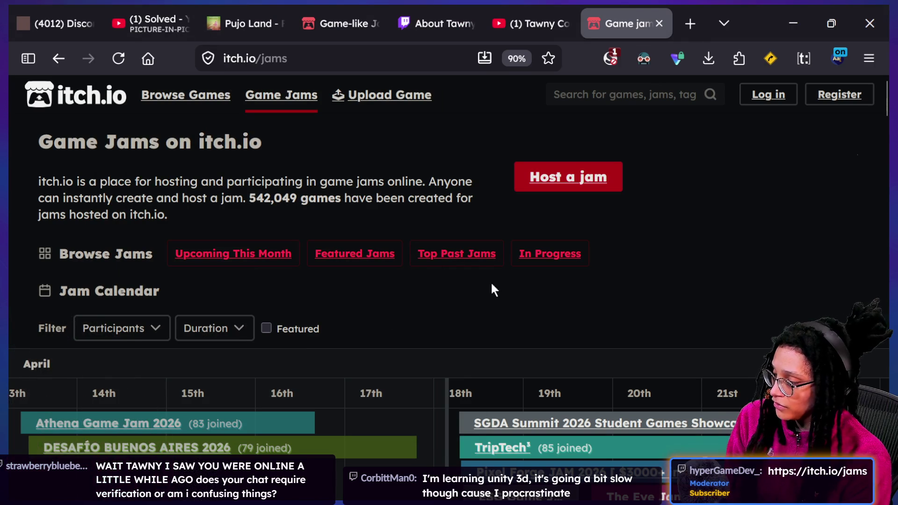
pyautogui.press('super+Tab')
pyautogui.click(336, 161)
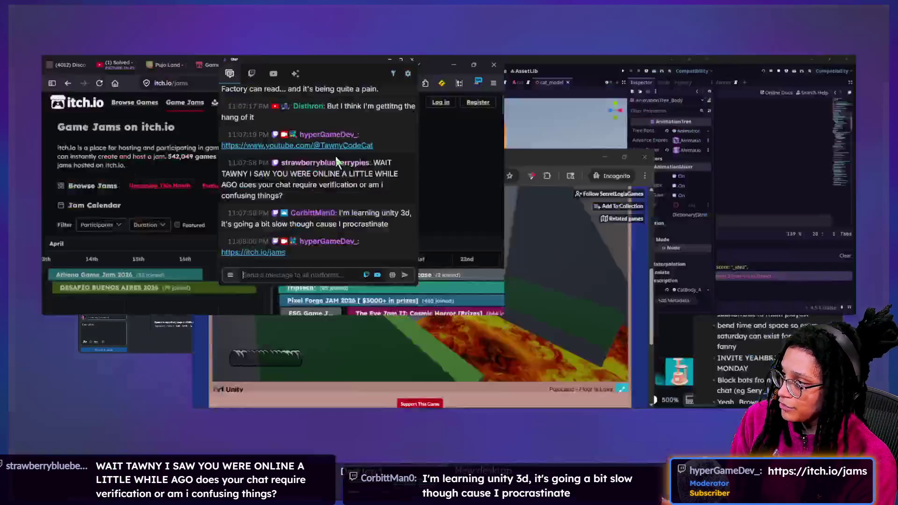
# Step: Send the !gamelike command in the stream chat
pyautogui.press('super+v')
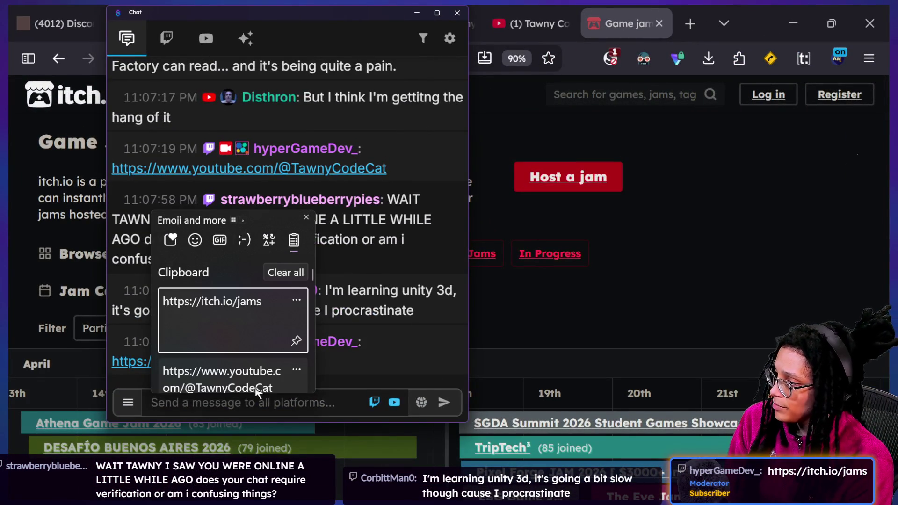
pyautogui.scroll(-5, 256, 389)
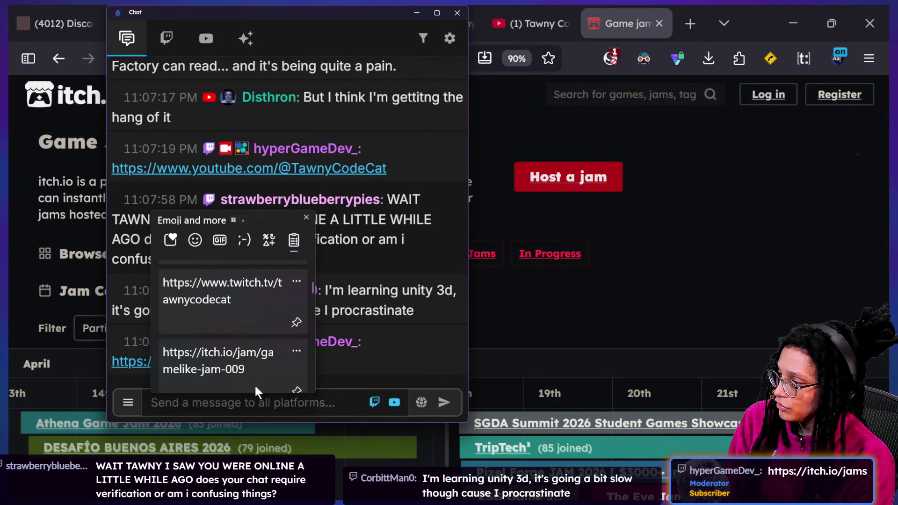
pyautogui.click(349, 401)
pyautogui.write('!gamelike')
pyautogui.press('Return')
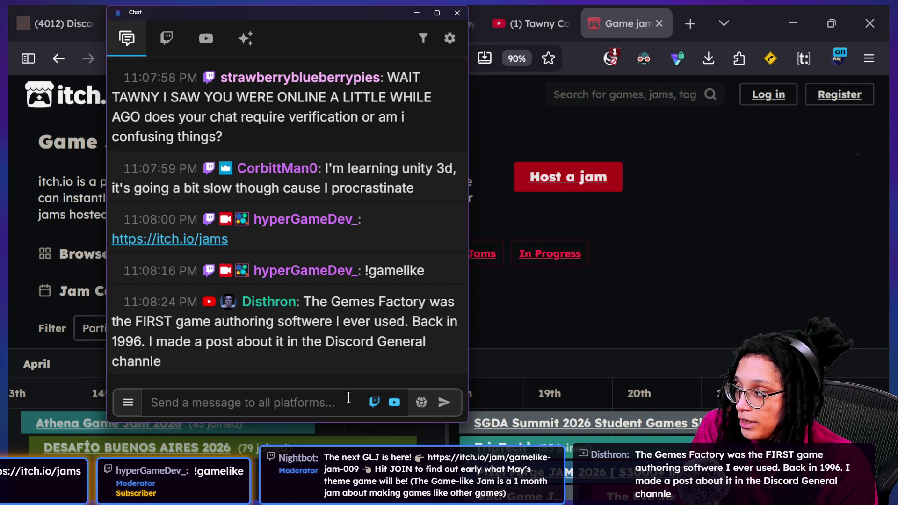
# Step: Scroll the chat and move the chat window slightly down and right
pyautogui.click(348, 397)
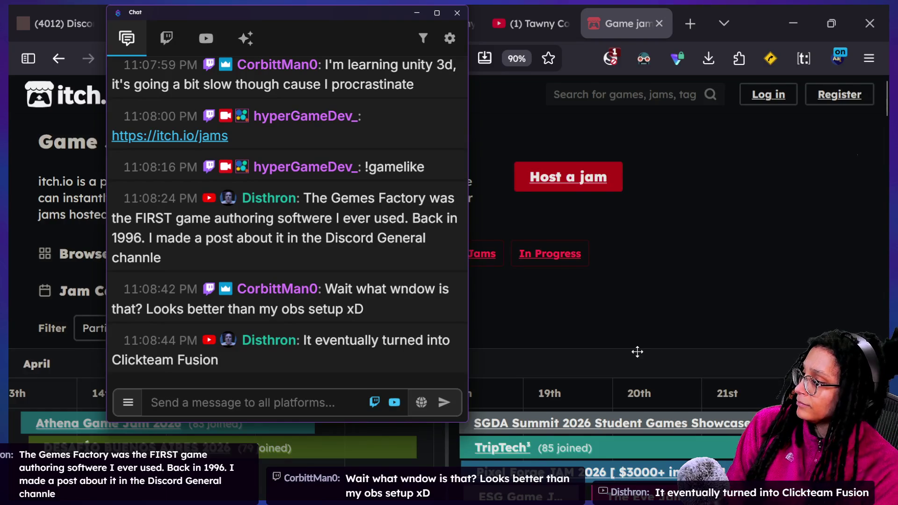
pyautogui.scroll(-1, 637, 352)
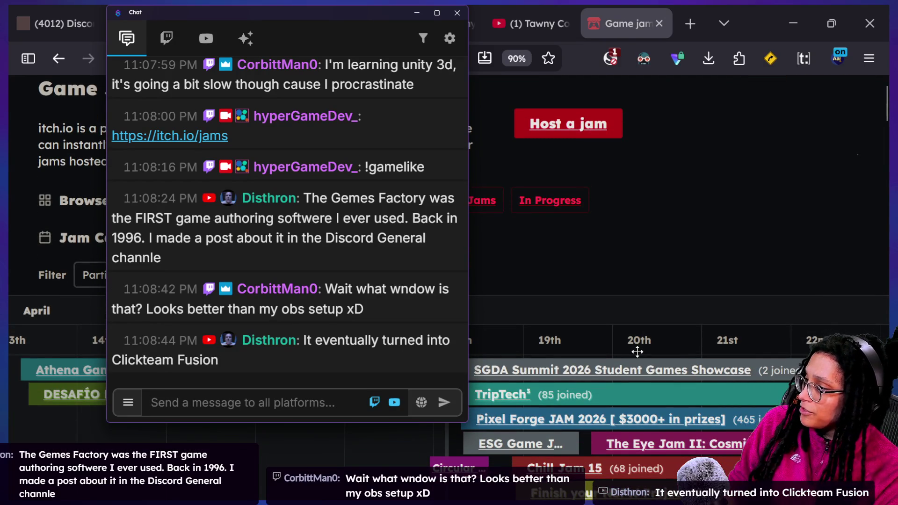
pyautogui.click(299, 26)
pyautogui.moveTo(300, 25); pyautogui.dragTo(316, 54)
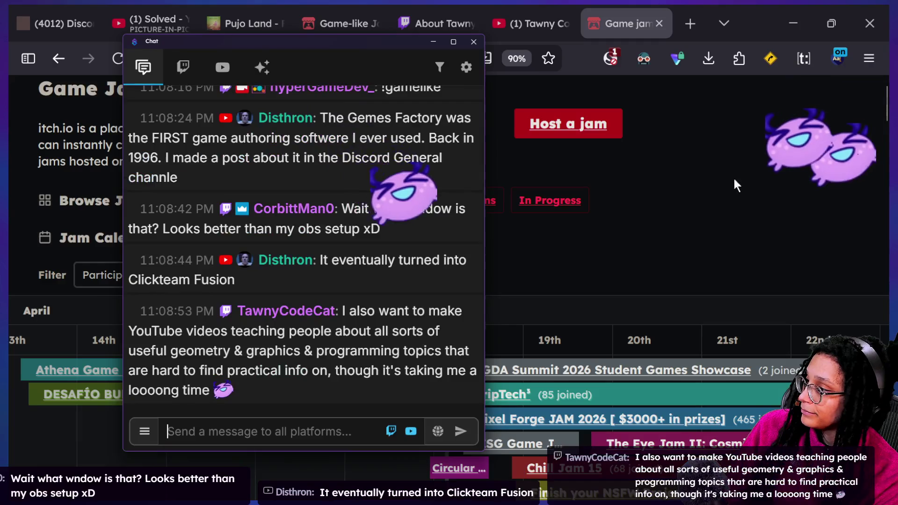
# Step: Start typing streamer.bot into a new browser tab's address bar
pyautogui.click(736, 184)
pyautogui.click(690, 23)
pyautogui.write('ster==r')
pyautogui.press('BackSpace')
pyautogui.press('BackSpace')
pyautogui.press('BackSpace')
pyautogui.write('reamer.bo')
# Step: Load the streamer.bot website and select its address
pyautogui.press('BackSpace')
pyautogui.press('BackSpace')
pyautogui.write('bot')
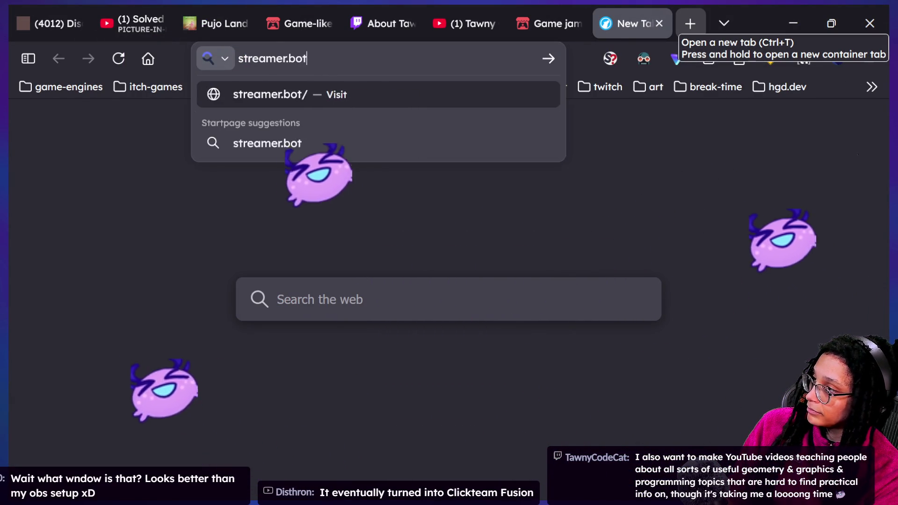
pyautogui.press('Return')
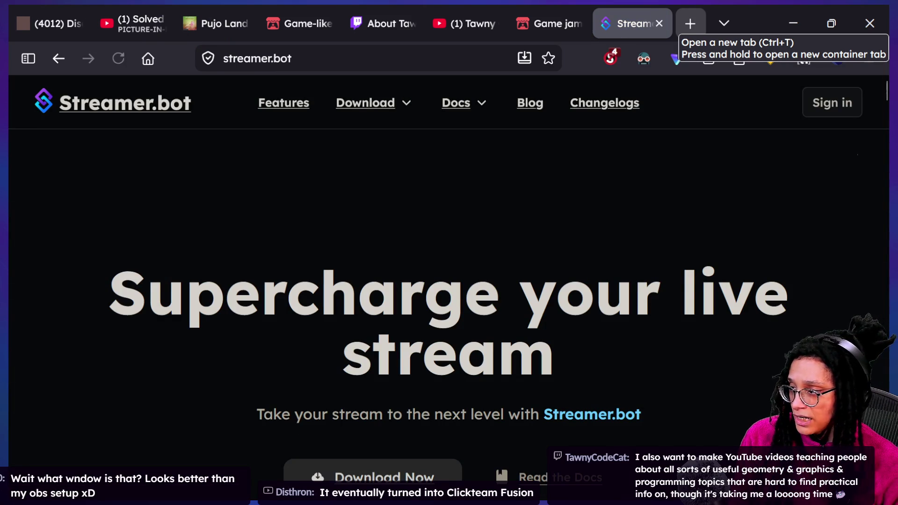
pyautogui.click(274, 51)
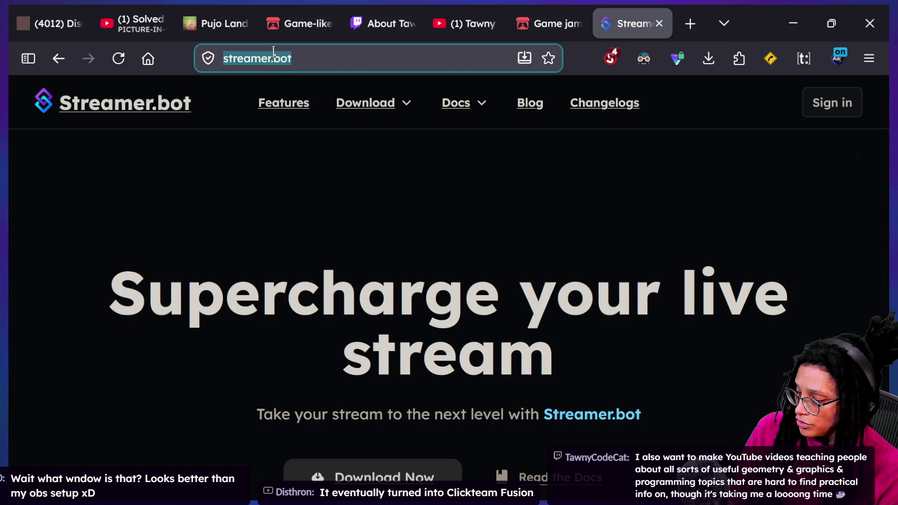
pyautogui.press('super+Tab')
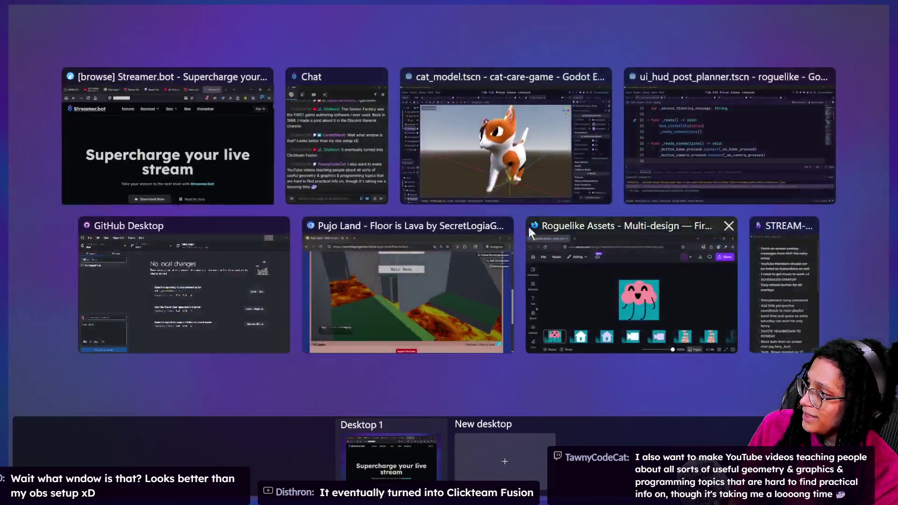
pyautogui.press('Escape')
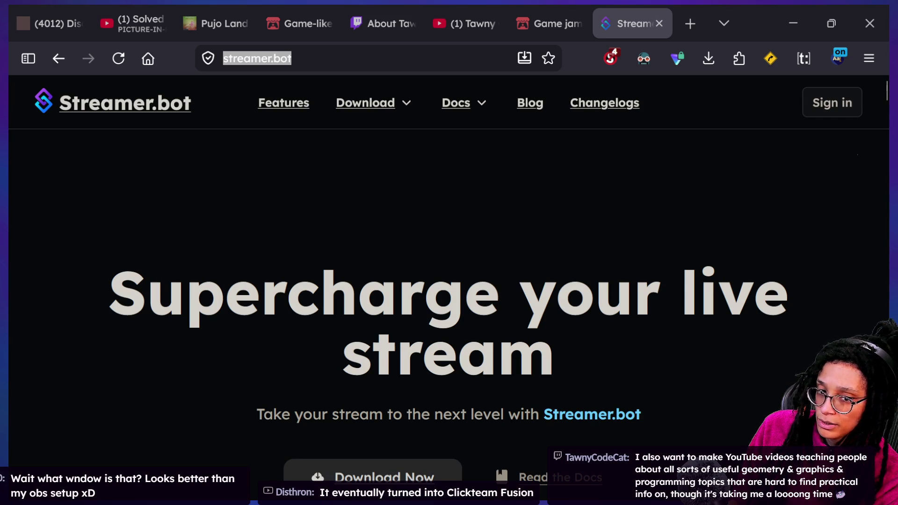
pyautogui.press('super+Tab')
pyautogui.click(324, 166)
pyautogui.write('https://streamer.bot/')
pyautogui.press('Return')
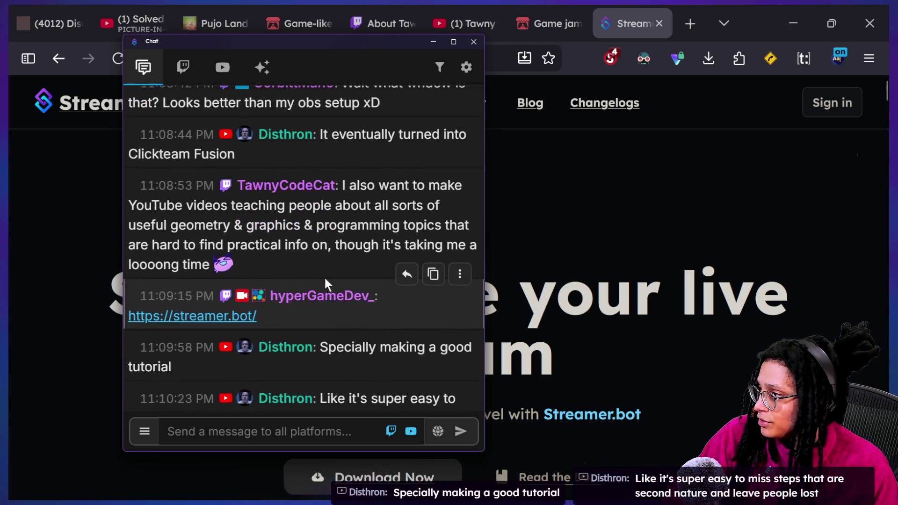
# Step: Scroll through chat replies, highlight the newest message, then bring up Task View over the browser
pyautogui.scroll(3, 324, 275)
pyautogui.scroll(1, 325, 278)
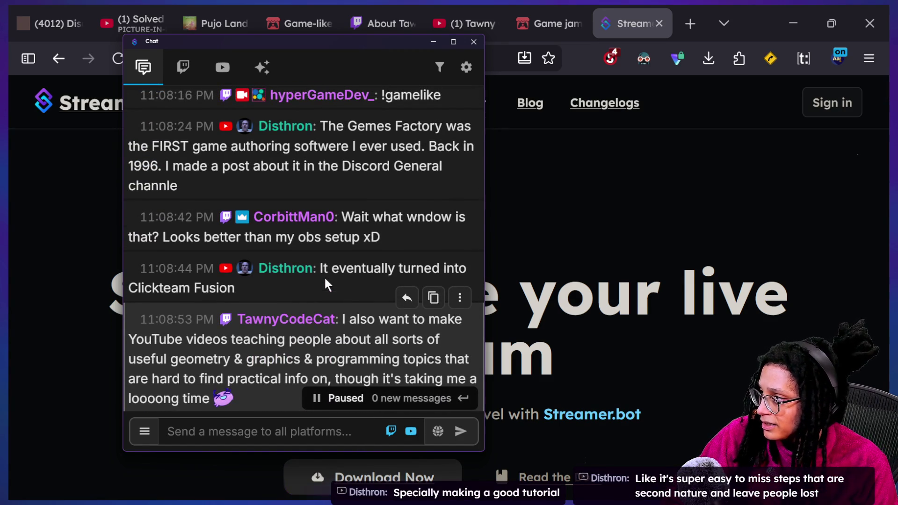
pyautogui.scroll(-5, 321, 335)
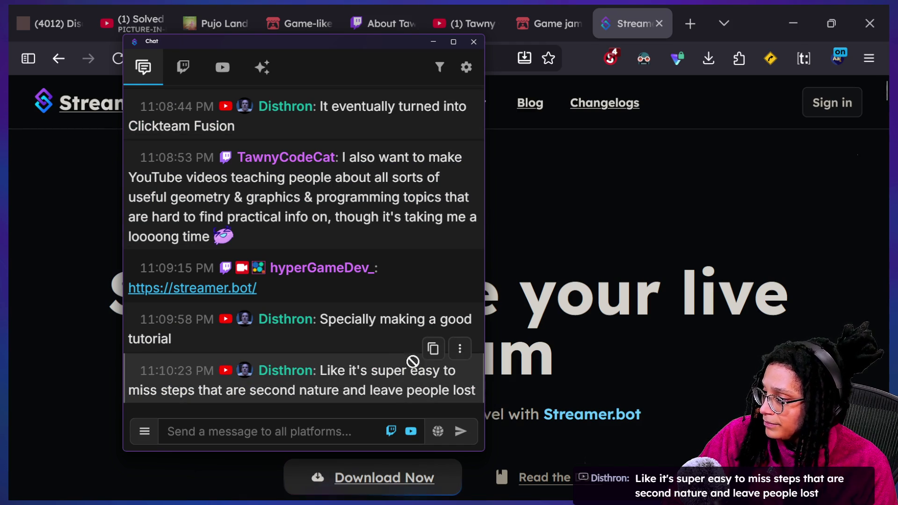
pyautogui.moveTo(320, 370); pyautogui.dragTo(479, 397)
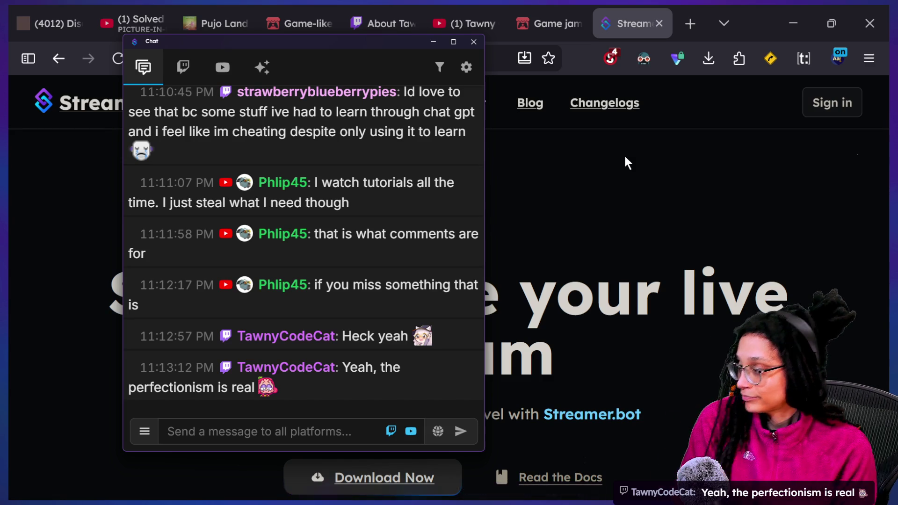
pyautogui.click(626, 163)
pyautogui.press('super+Tab')
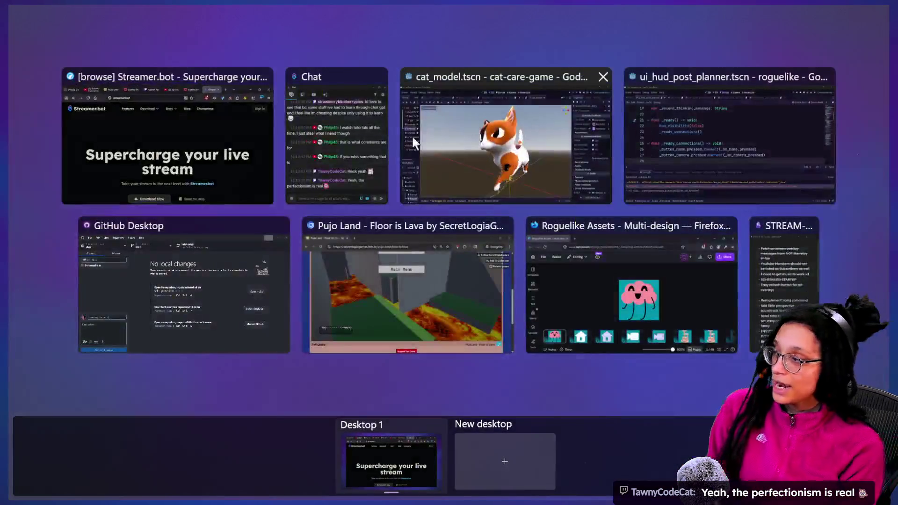
# Step: Bring the Godot ui_hud_post_planner window forward, showing the thinking_visibility conversion error
pyautogui.click(627, 162)
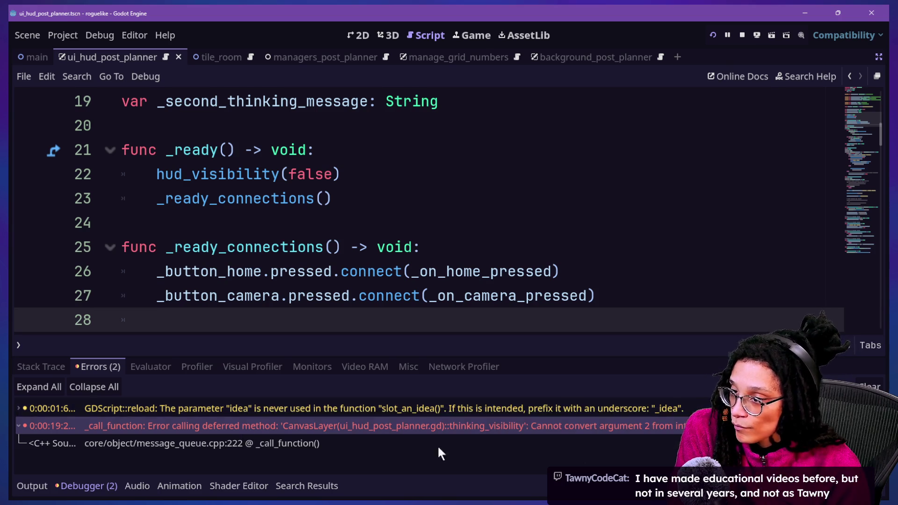
pyautogui.click(644, 133)
pyautogui.press('Down')
pyautogui.press('Down')
pyautogui.press('Down')
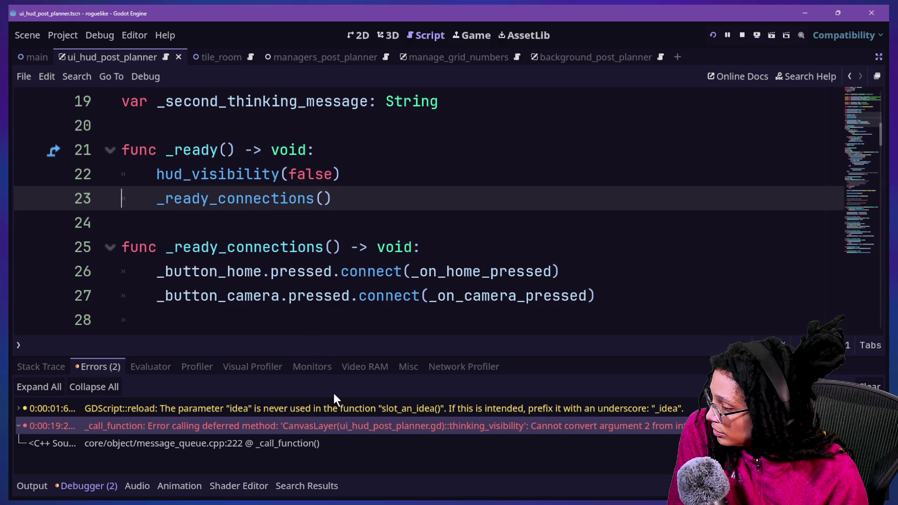
pyautogui.scroll(1, 192, 264)
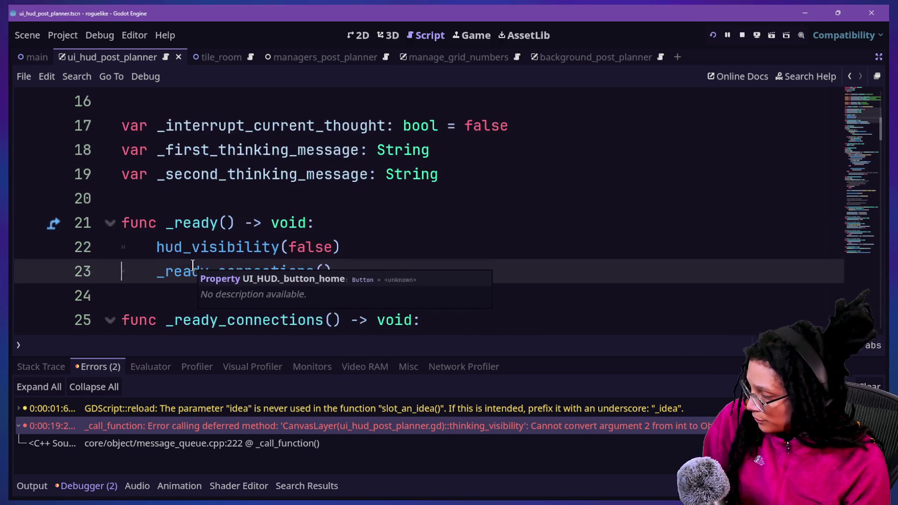
pyautogui.hotkey('ctrl', 'f')
pyautogui.write('thinkingv')
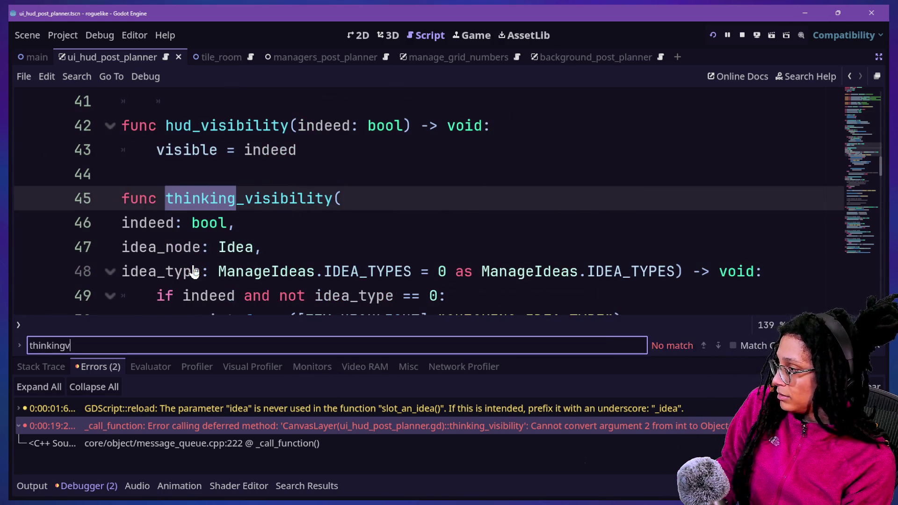
# Step: Search the script for thinking_visibility and select the function name on line 45
pyautogui.press('BackSpace')
pyautogui.write('_V')
pyautogui.click(173, 245)
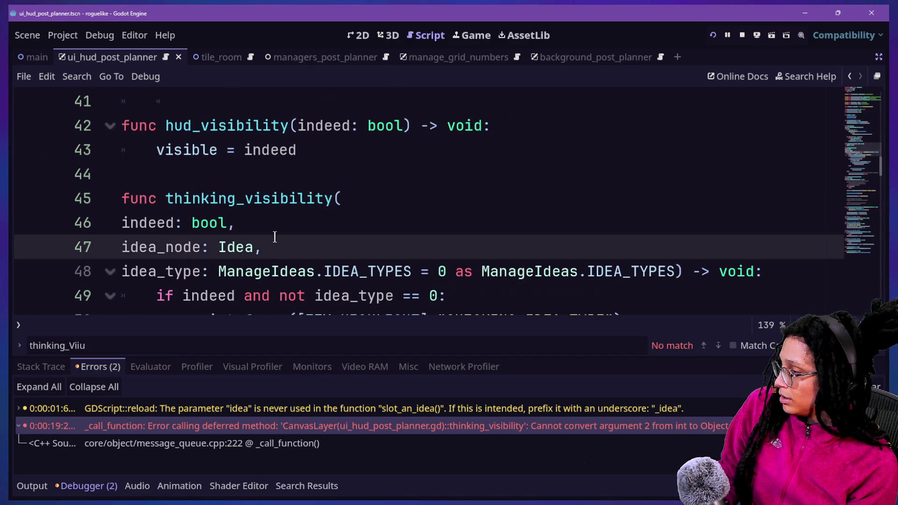
pyautogui.moveTo(284, 247); pyautogui.dragTo(125, 252)
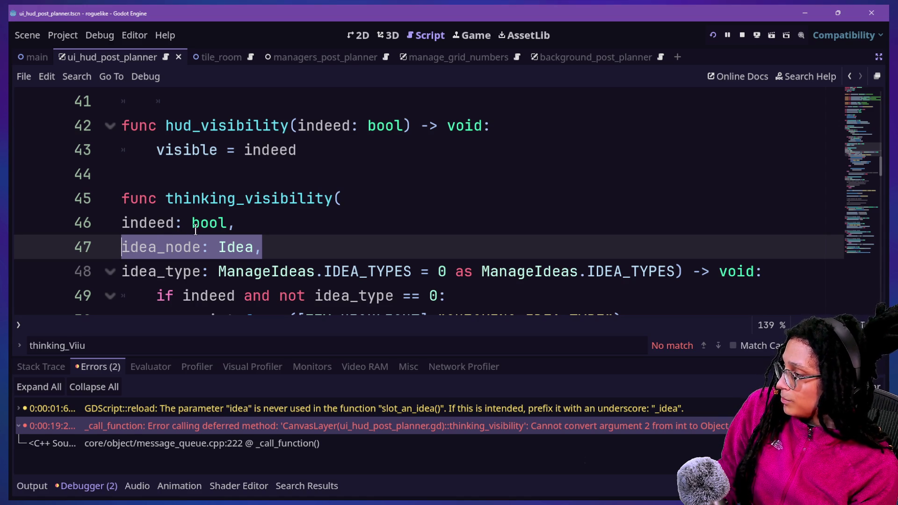
pyautogui.moveTo(166, 202); pyautogui.dragTo(354, 191)
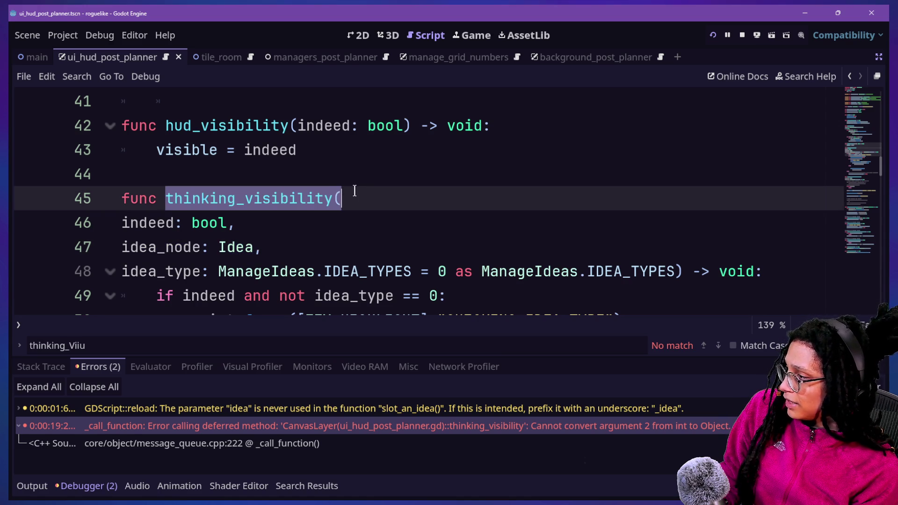
# Step: Open Find in Files to search res:// for thinking_visibility in gd and gdshader files
pyautogui.hotkey('ctrl', 'shift', 'd')
pyautogui.hotkey('ctrl', 'z')
pyautogui.hotkey('ctrl', 'shift', 'f')
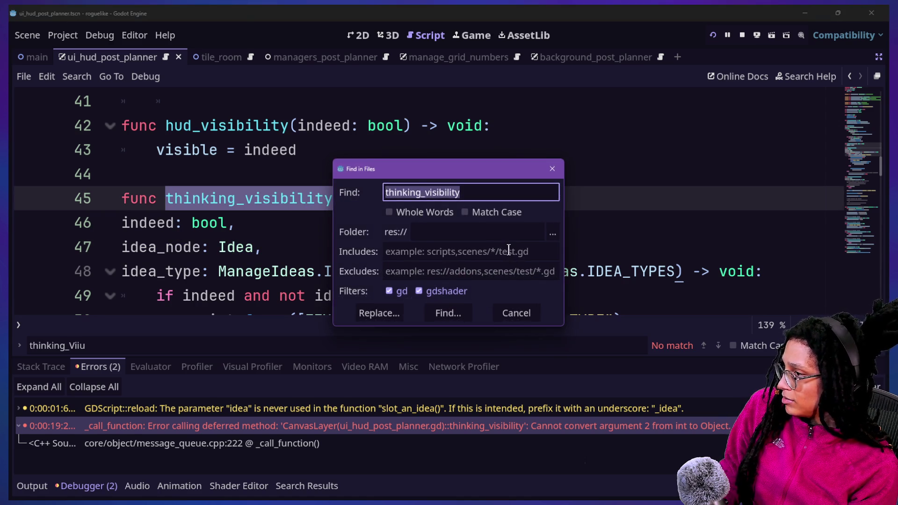
# Step: Run the project search and jump to the thinking_visibility call in the player script
pyautogui.press('Return')
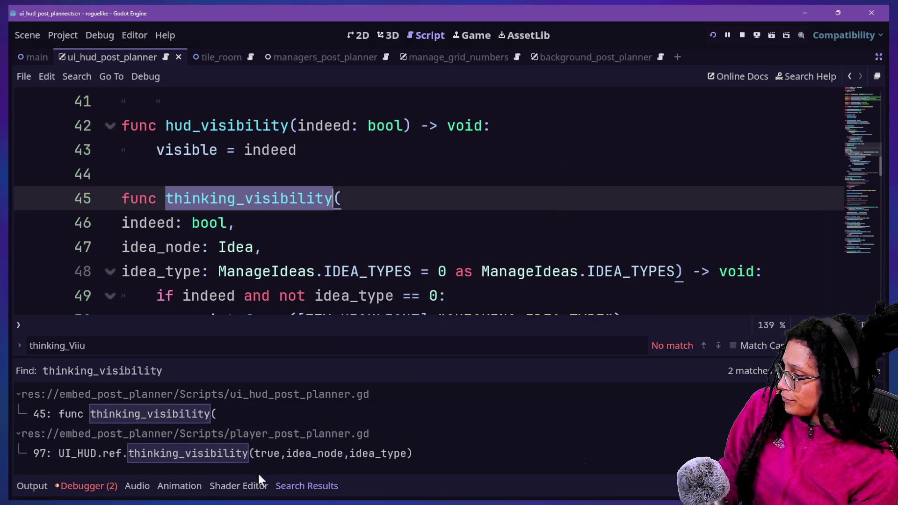
pyautogui.click(270, 452)
pyautogui.scroll(2, 354, 283)
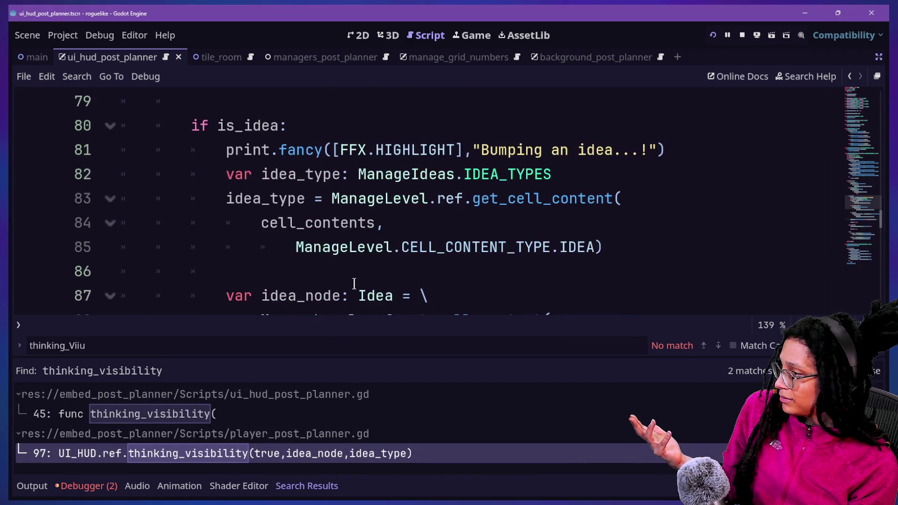
pyautogui.scroll(-1, 354, 283)
pyautogui.scroll(-1, 354, 283)
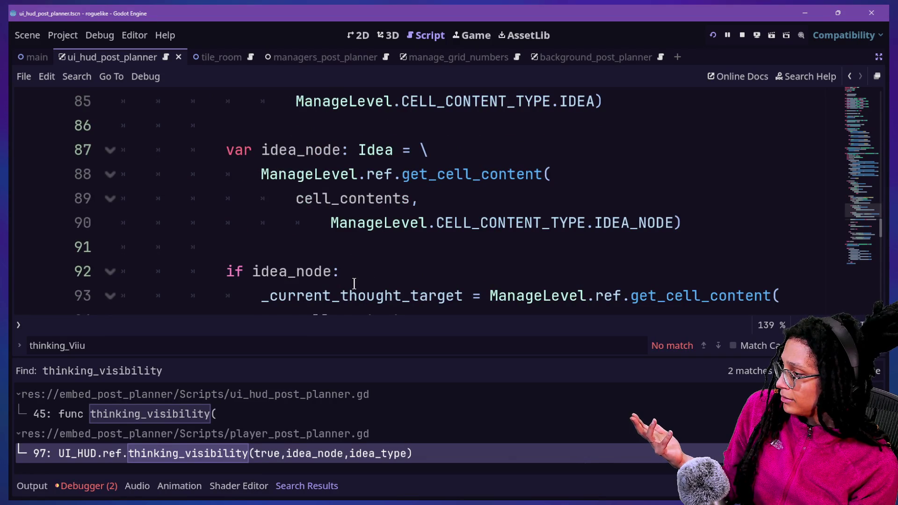
# Step: Follow idea_node's type through the Idea, Actor and Spawn class scripts
pyautogui.click(388, 149)
pyautogui.keyDown('ctrl'); pyautogui.click(381, 149); pyautogui.keyUp('ctrl')
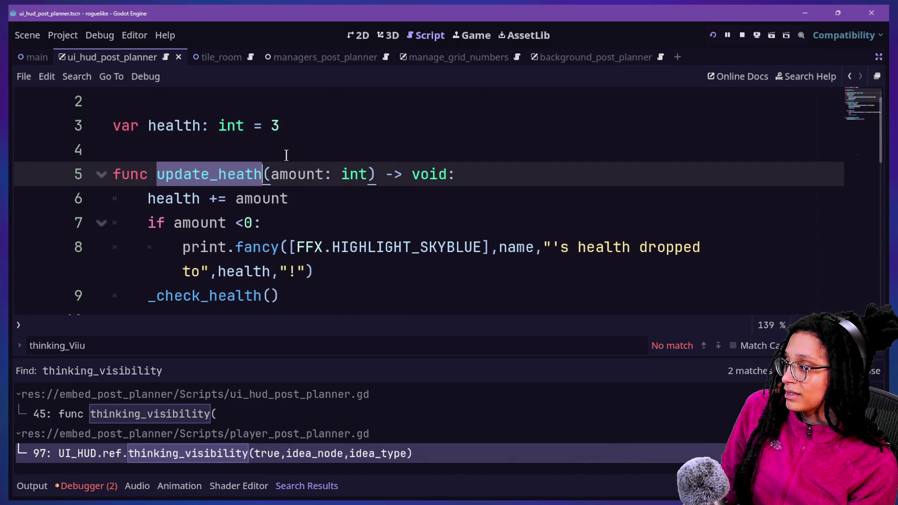
pyautogui.click(850, 77)
pyautogui.click(488, 174)
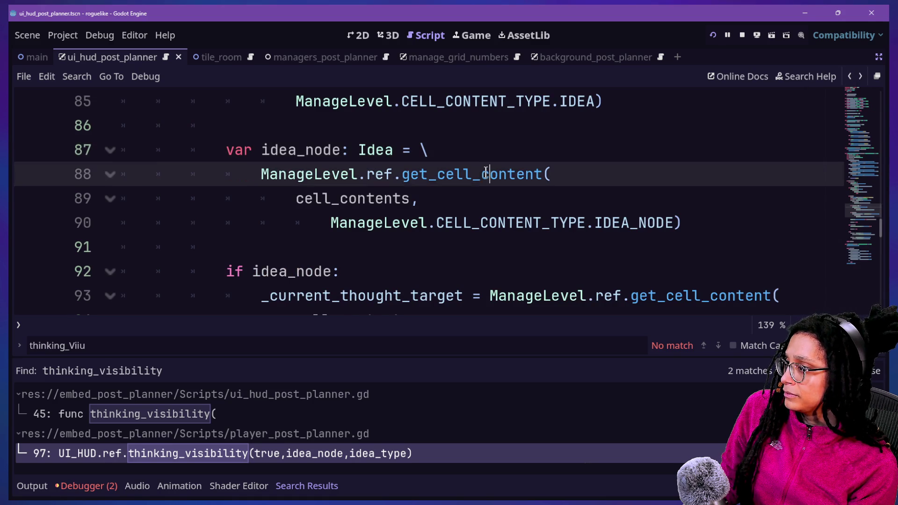
pyautogui.keyDown('ctrl'); pyautogui.click(390, 151); pyautogui.keyUp('ctrl')
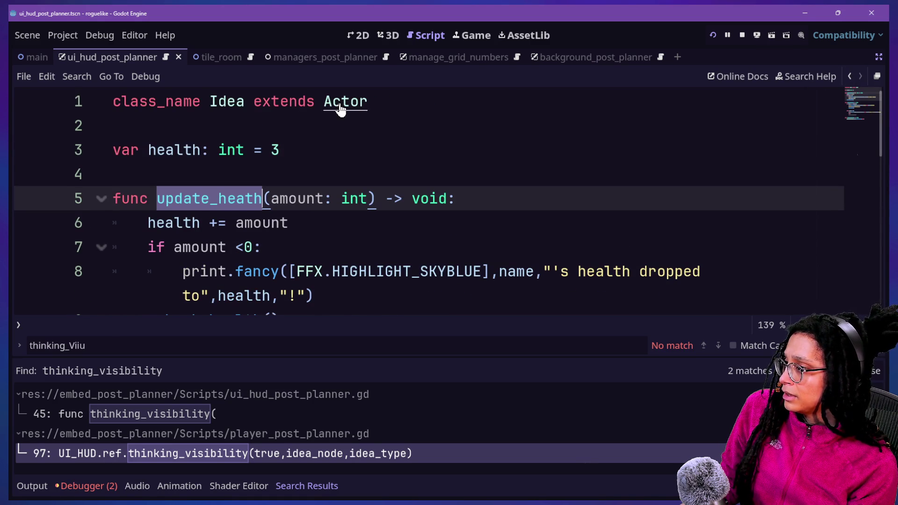
pyautogui.keyDown('ctrl'); pyautogui.click(340, 109); pyautogui.keyUp('ctrl')
pyautogui.keyDown('ctrl'); pyautogui.click(430, 109); pyautogui.keyUp('ctrl')
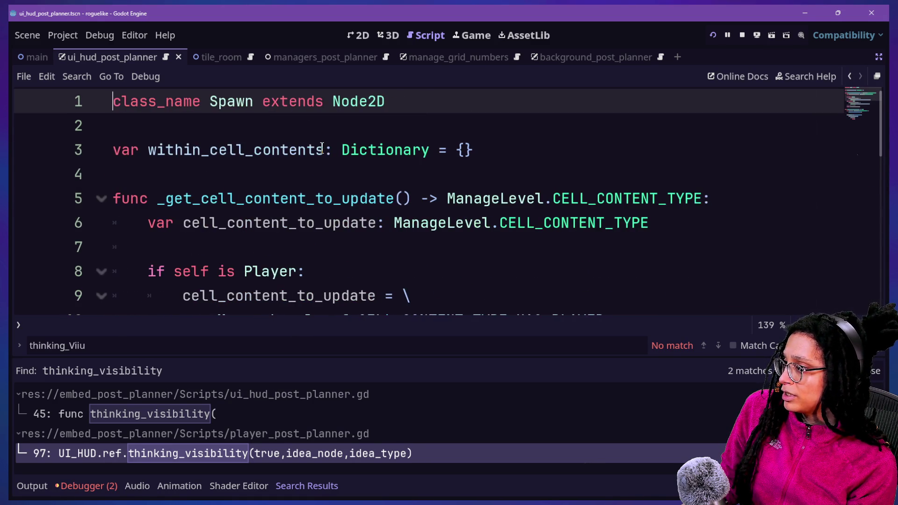
# Step: Return to the HUD script's thinking_visibility function and show the debugger's error list
pyautogui.click(849, 77)
pyautogui.click(851, 77)
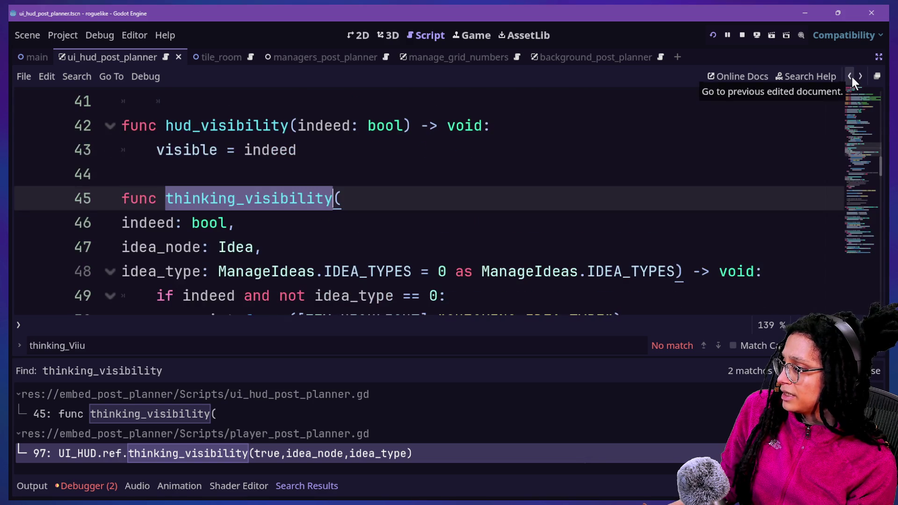
pyautogui.click(745, 150)
pyautogui.scroll(12, 582, 194)
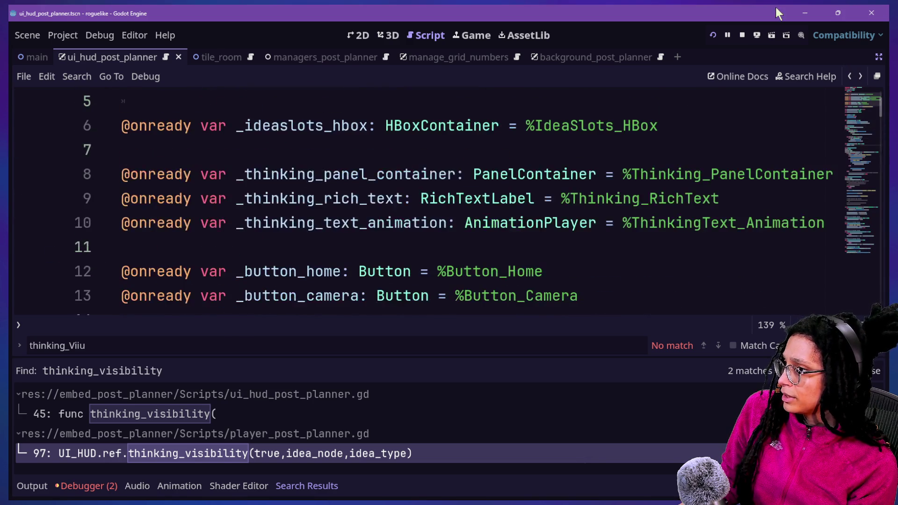
pyautogui.scroll(-6, 768, 120)
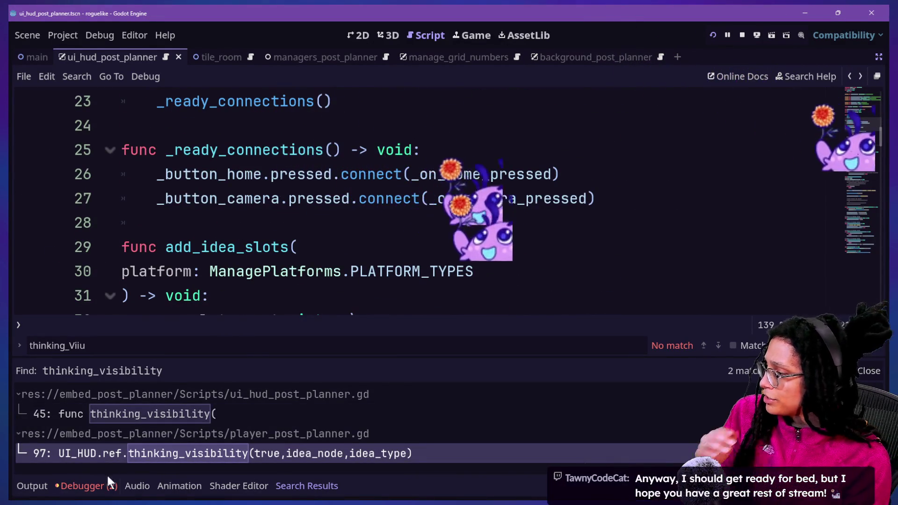
pyautogui.click(108, 485)
# Step: Expand the thinking_visibility 'cannot convert argument 2 from int' error and enlarge the debugger panel
pyautogui.doubleClick(130, 416)
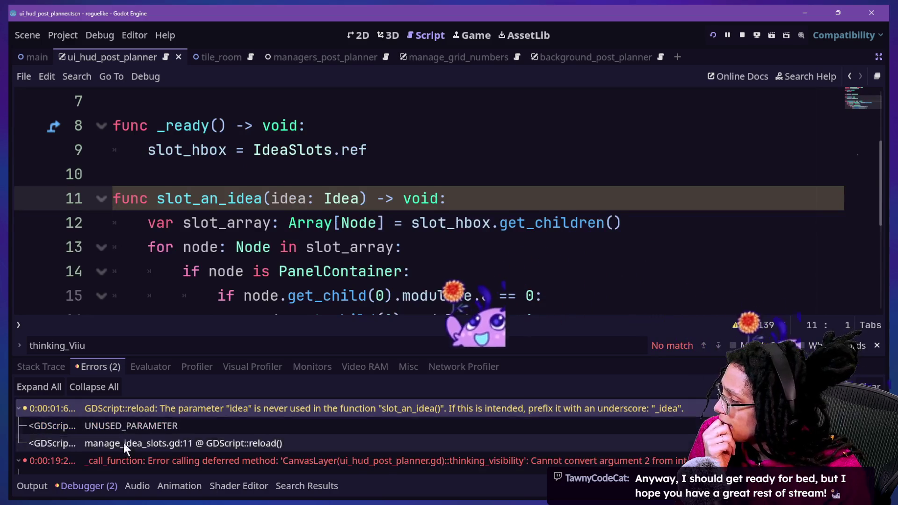
pyautogui.click(128, 459)
pyautogui.doubleClick(245, 450)
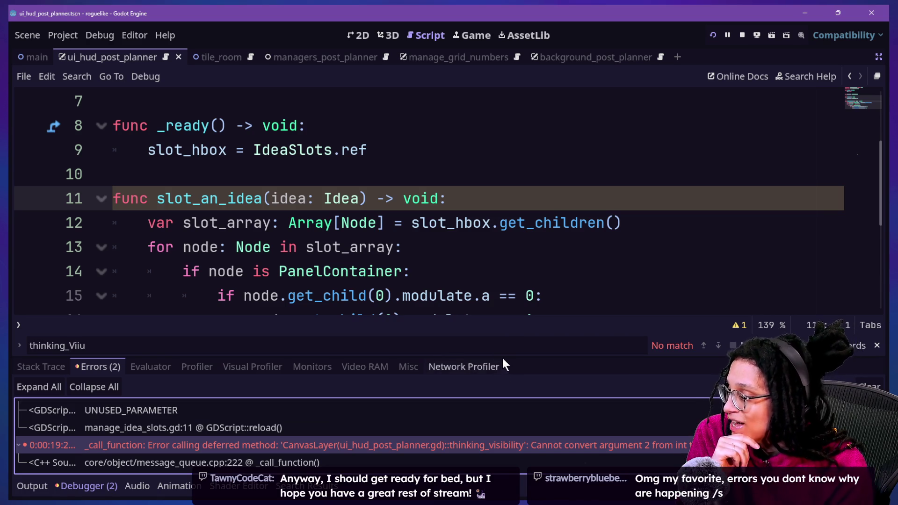
pyautogui.moveTo(502, 358); pyautogui.dragTo(563, 229)
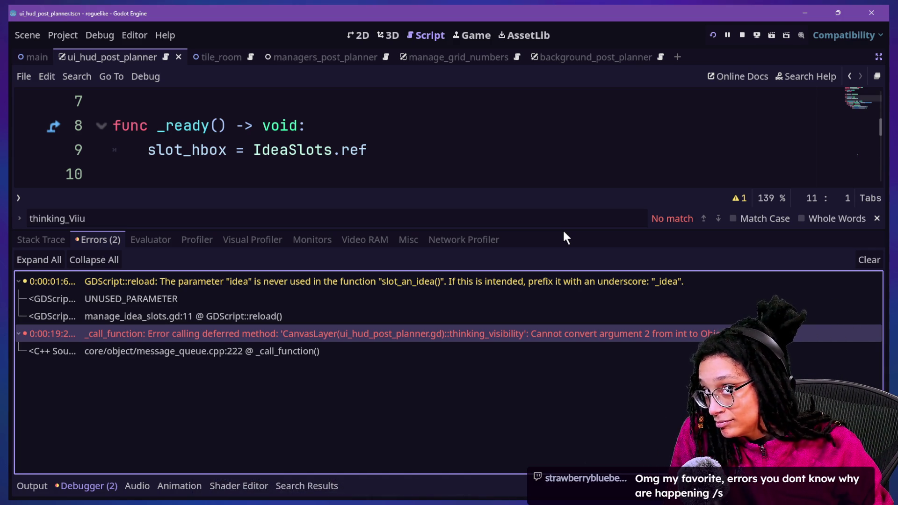
pyautogui.press('super+Tab')
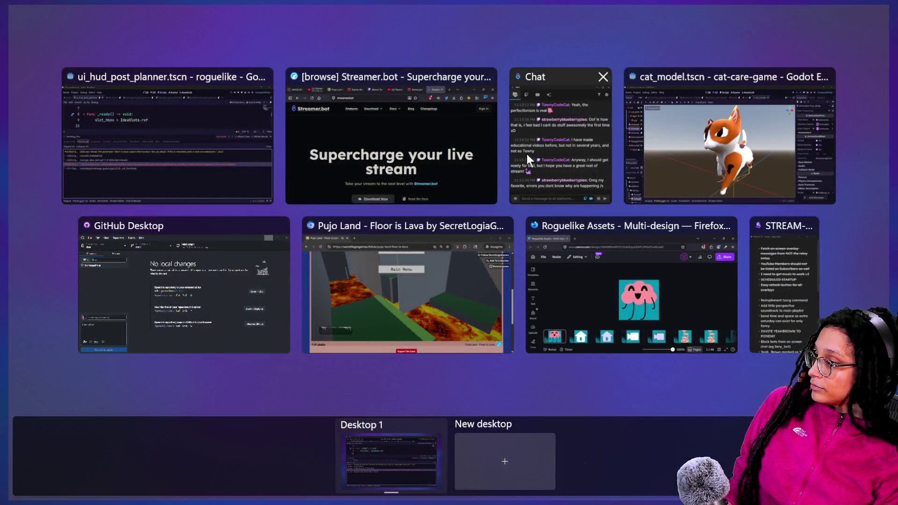
# Step: Set the subscribed YouTube channel to All notifications in Firefox, then minimize the browser
pyautogui.click(467, 143)
pyautogui.click(435, 19)
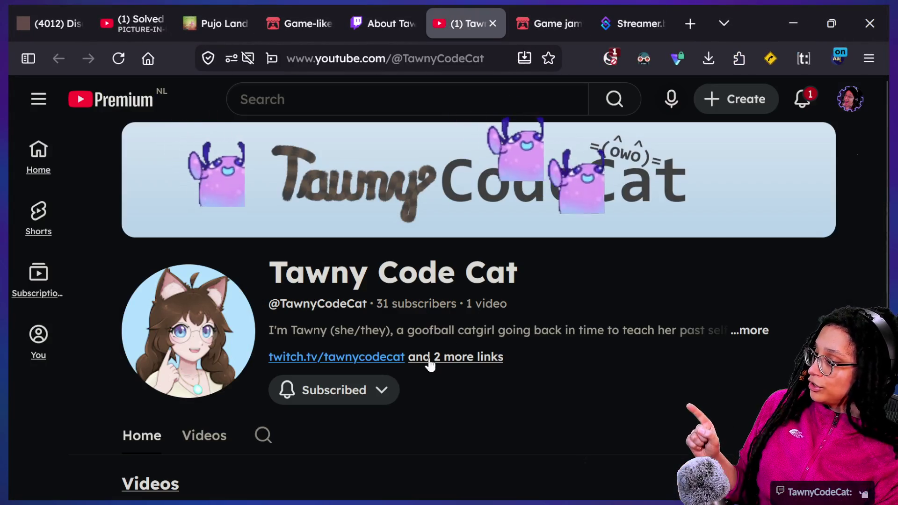
pyautogui.click(349, 402)
pyautogui.click(359, 260)
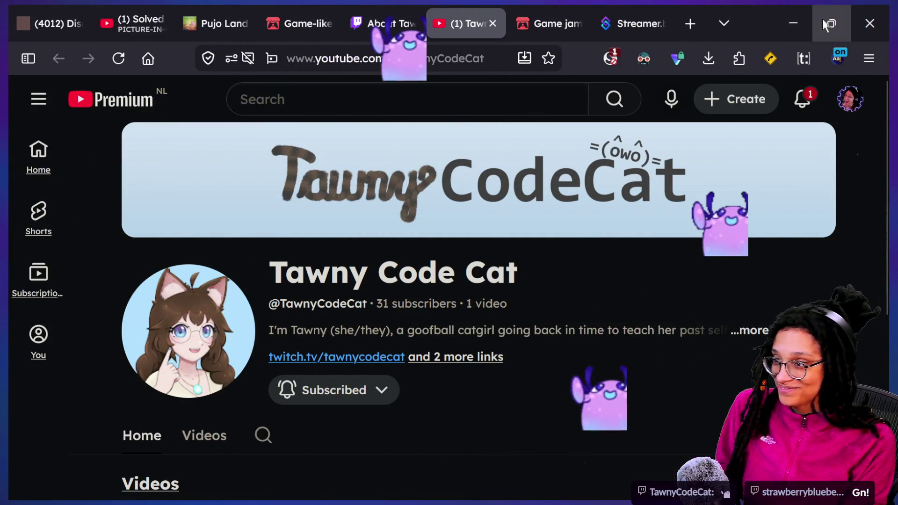
pyautogui.click(799, 18)
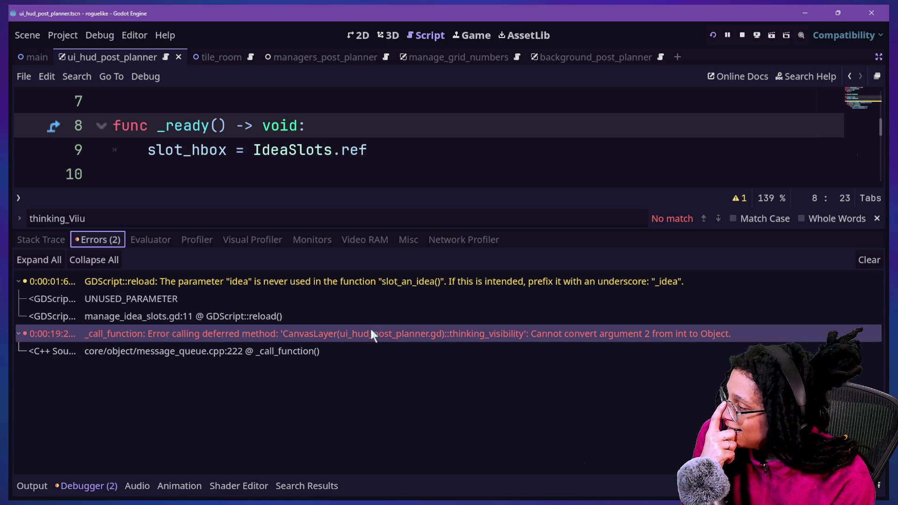
# Step: Review the thinking_visibility deferred-call error in the Errors list, then run the project again
pyautogui.click(292, 326)
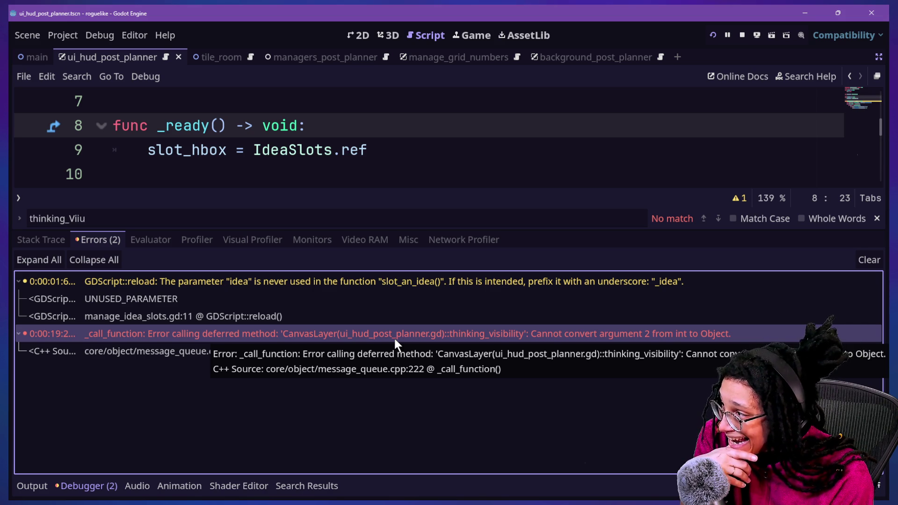
pyautogui.doubleClick(392, 338)
pyautogui.doubleClick(392, 337)
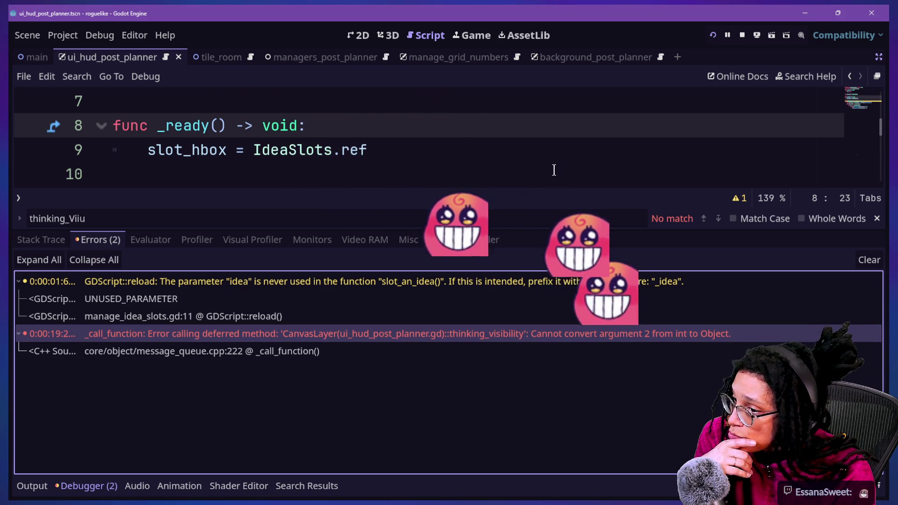
pyautogui.click(710, 35)
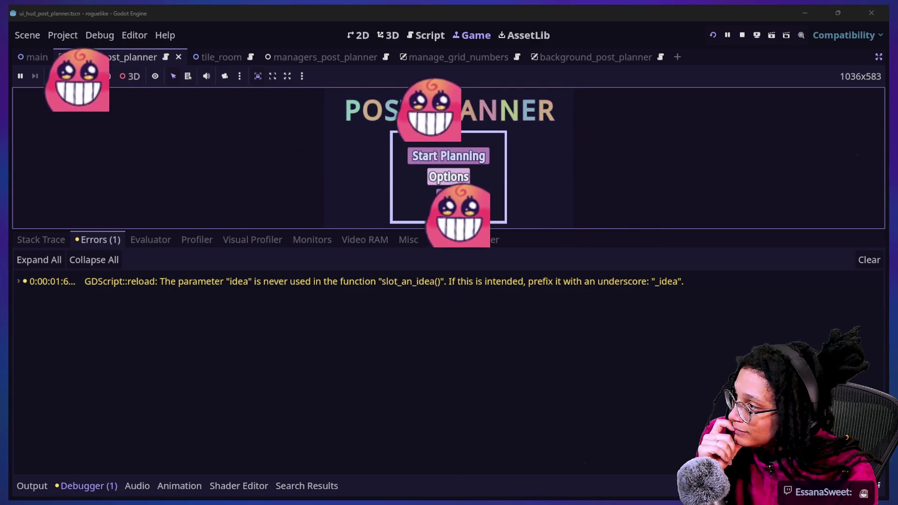
# Step: Start planning from the game's main menu and pick Mewsky as the platform
pyautogui.click(449, 156)
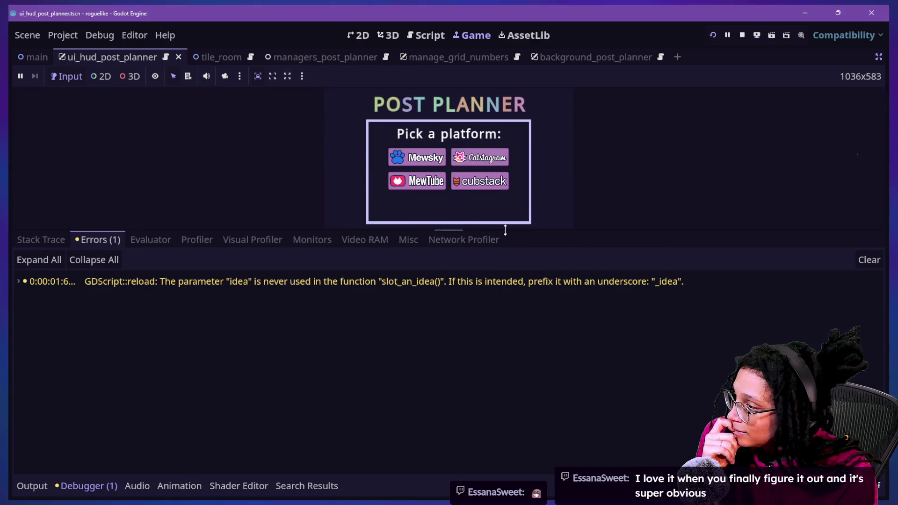
pyautogui.moveTo(506, 233); pyautogui.dragTo(517, 322)
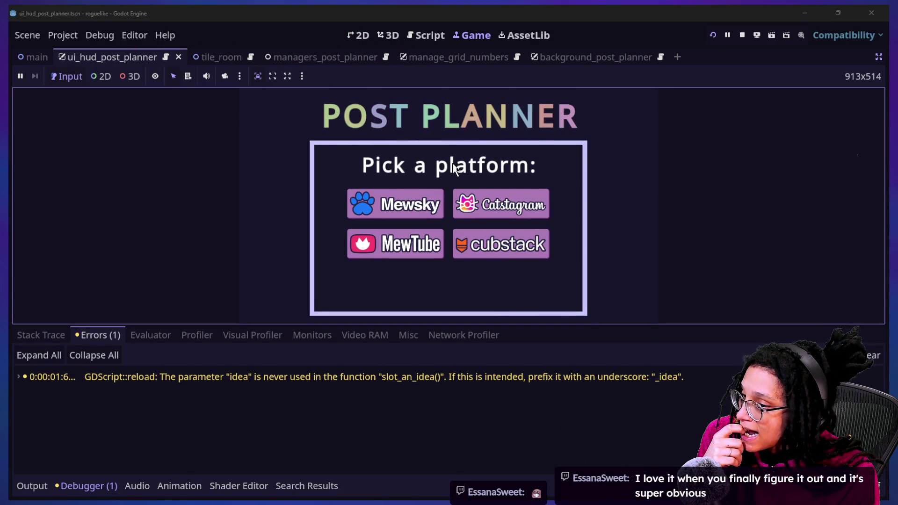
pyautogui.click(372, 213)
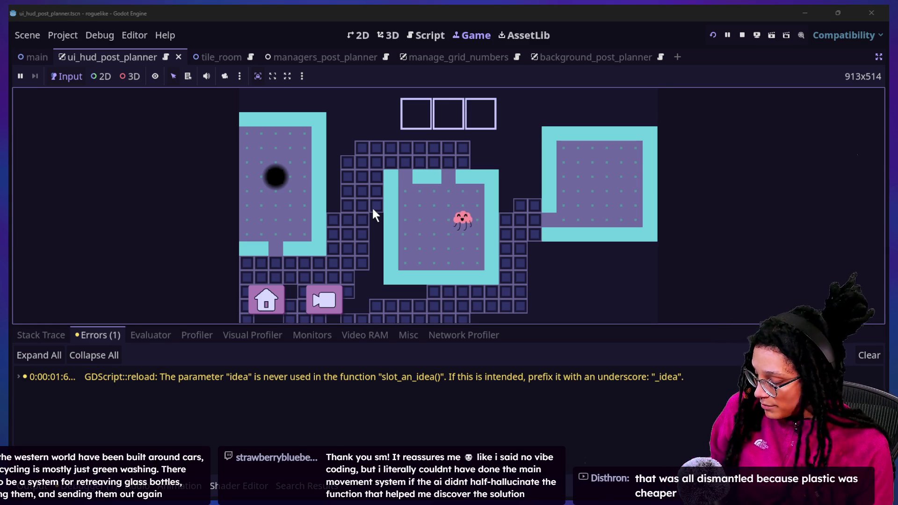
# Step: Bring the stream chat window to the front through Task View
pyautogui.press('super+Tab')
pyautogui.press('Escape')
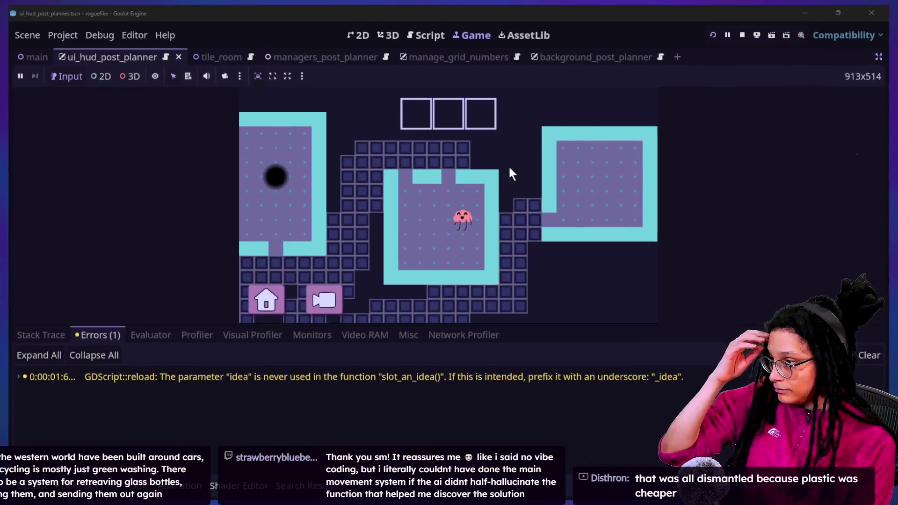
pyautogui.press('super+Tab')
pyautogui.click(510, 166)
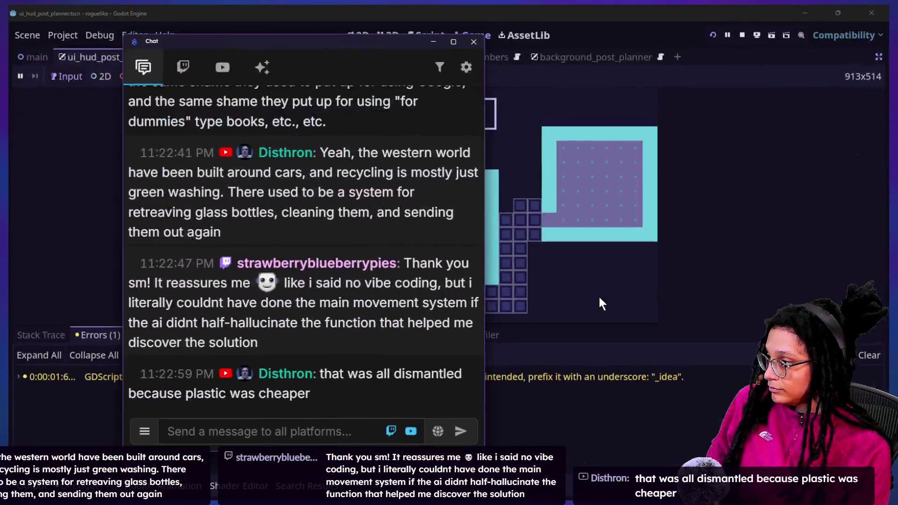
# Step: Scroll back and forth through the recent stream chat messages
pyautogui.scroll(5, 331, 226)
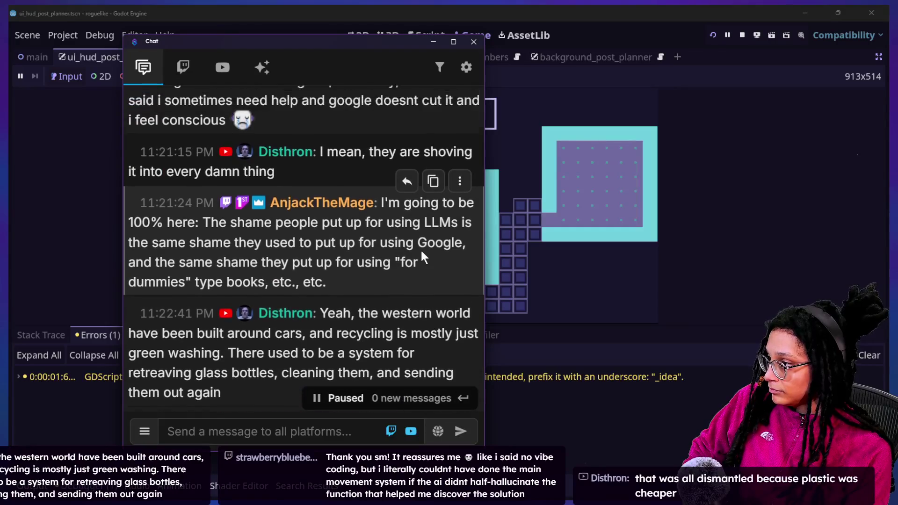
pyautogui.scroll(1, 421, 251)
pyautogui.moveTo(346, 228); pyautogui.dragTo(318, 192)
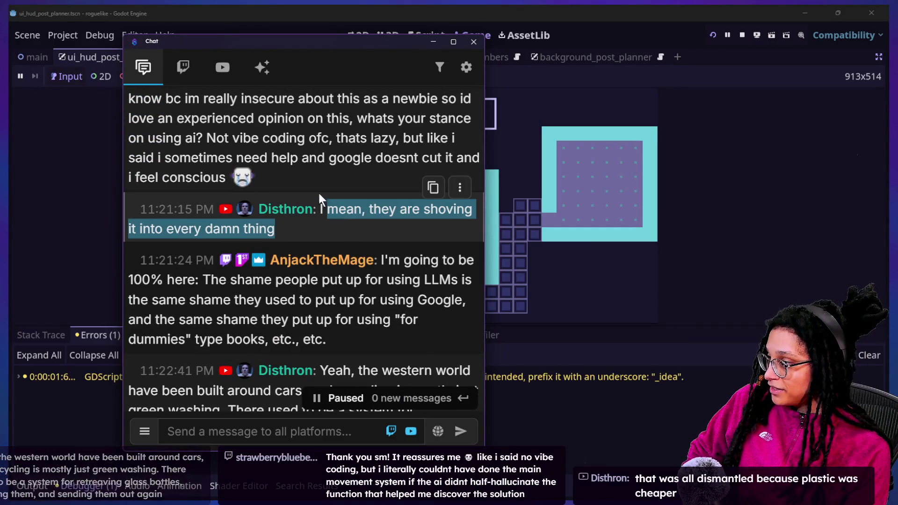
pyautogui.scroll(3, 313, 194)
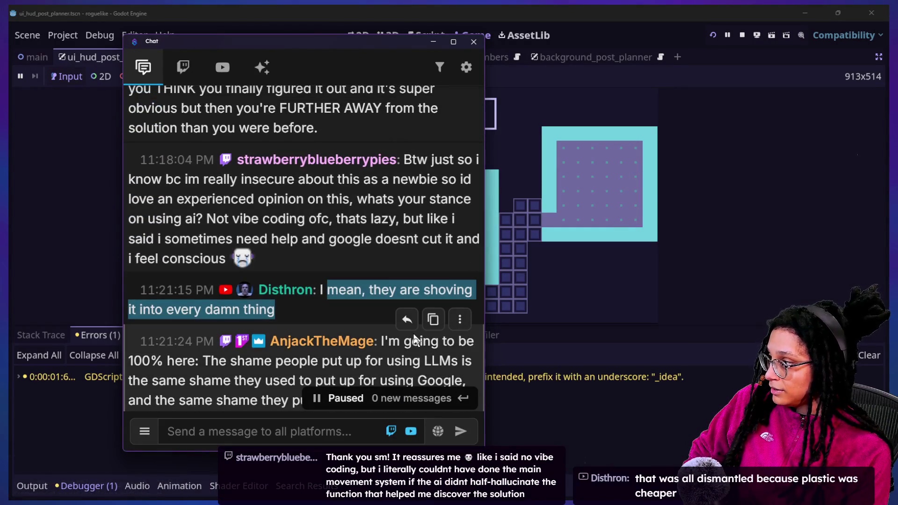
pyautogui.scroll(-4, 415, 338)
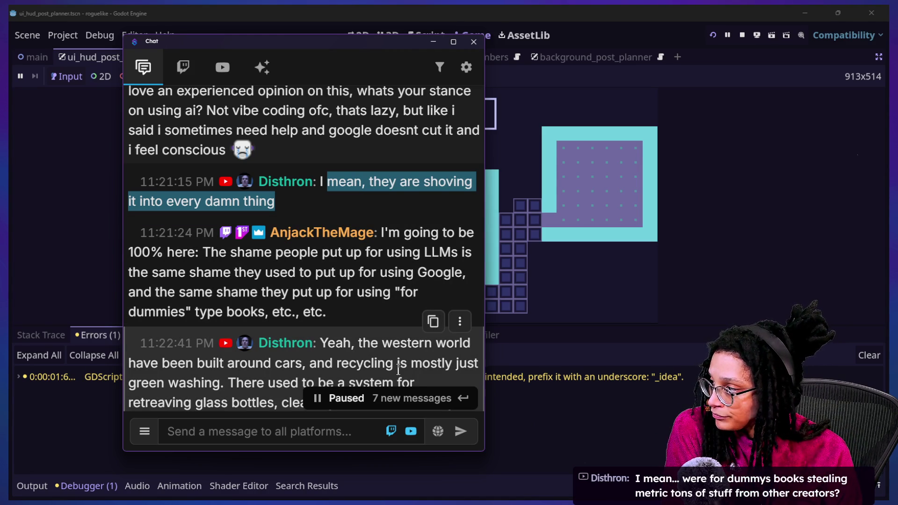
pyautogui.scroll(-1, 369, 346)
pyautogui.scroll(-1, 399, 366)
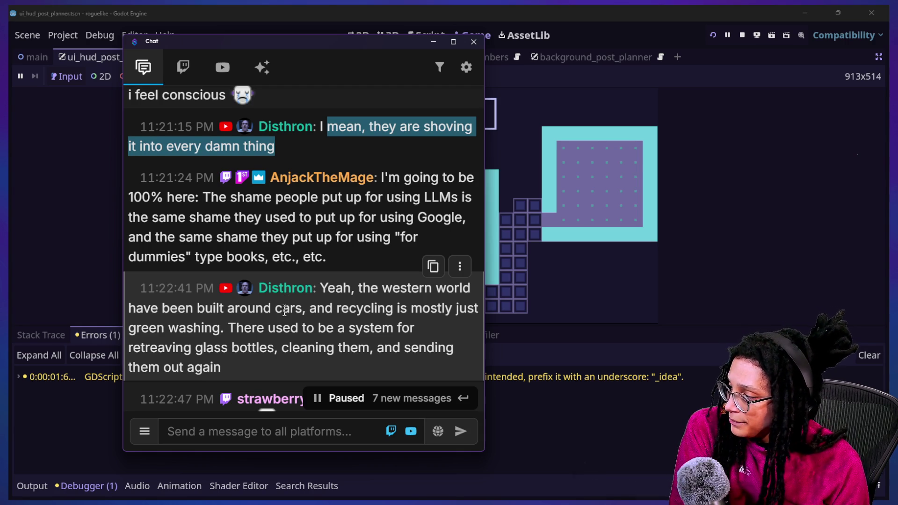
pyautogui.scroll(-10, 286, 304)
pyautogui.scroll(6, 298, 311)
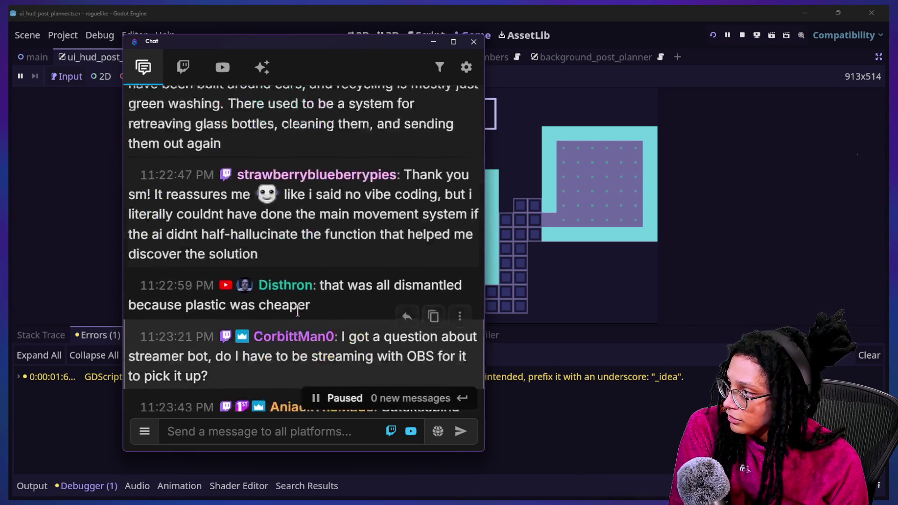
# Step: Highlight part of a viewer's message, read down to the latest chat, and return to Godot
pyautogui.moveTo(167, 280); pyautogui.dragTo(355, 338)
pyautogui.moveTo(610, 377)
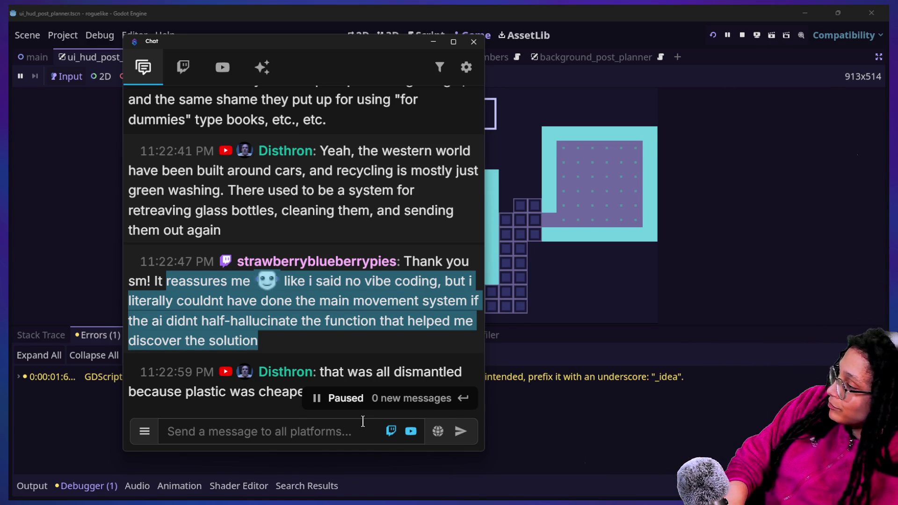
pyautogui.scroll(-2, 356, 254)
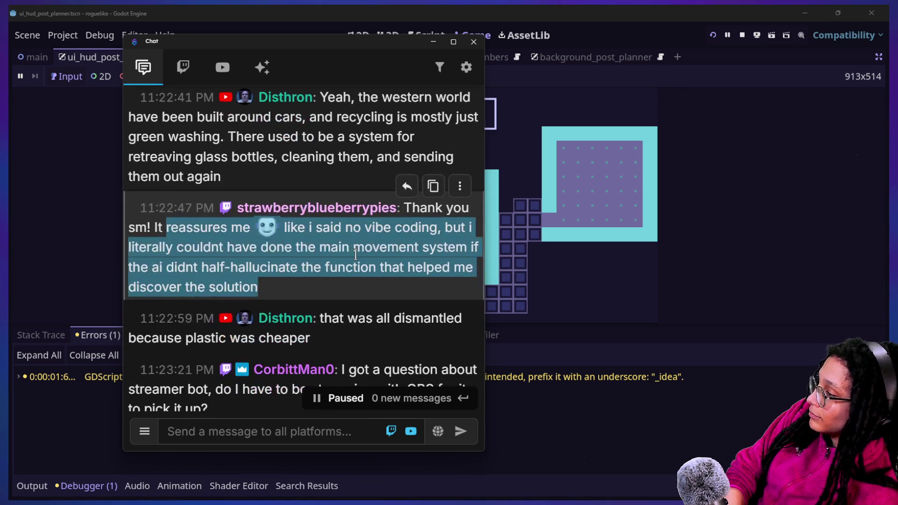
pyautogui.scroll(-1, 373, 334)
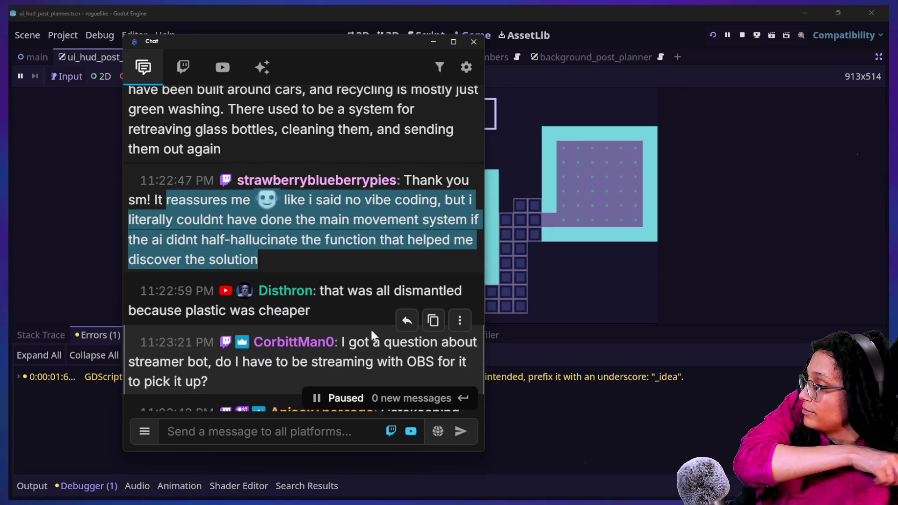
pyautogui.scroll(-1, 369, 220)
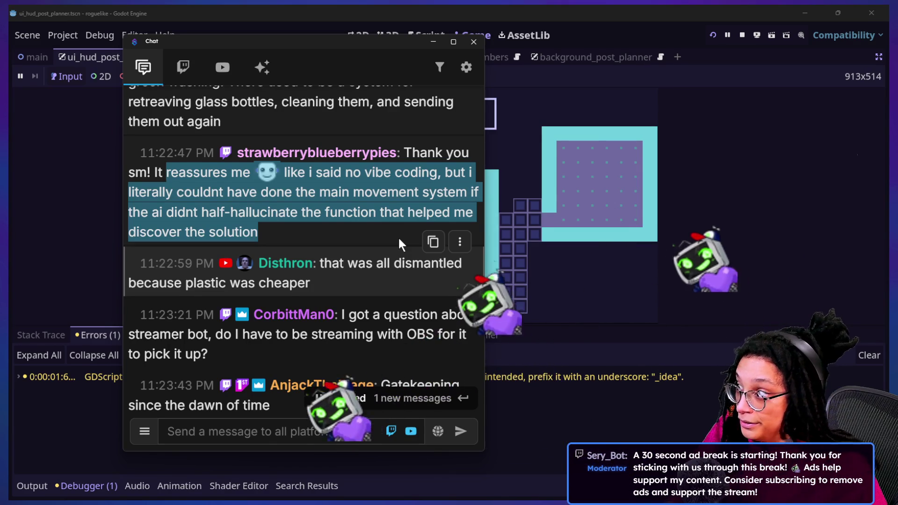
pyautogui.scroll(-5, 378, 257)
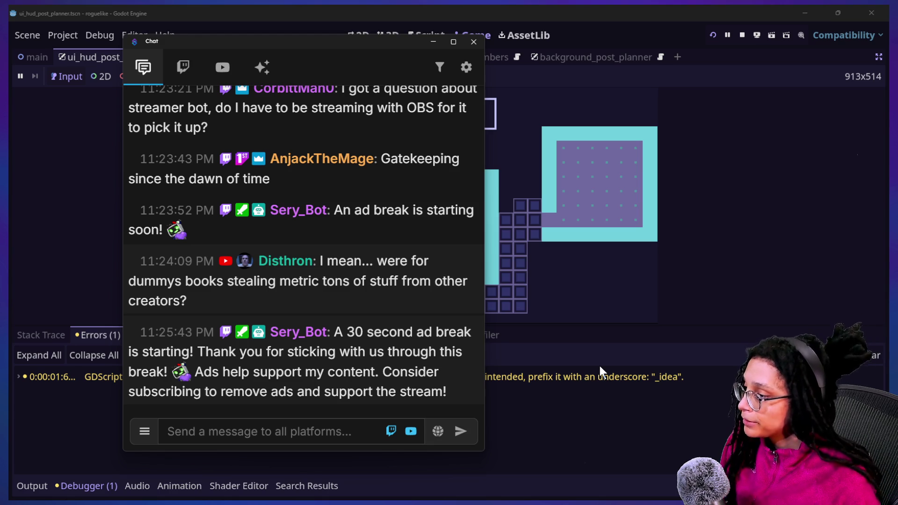
pyautogui.click(624, 405)
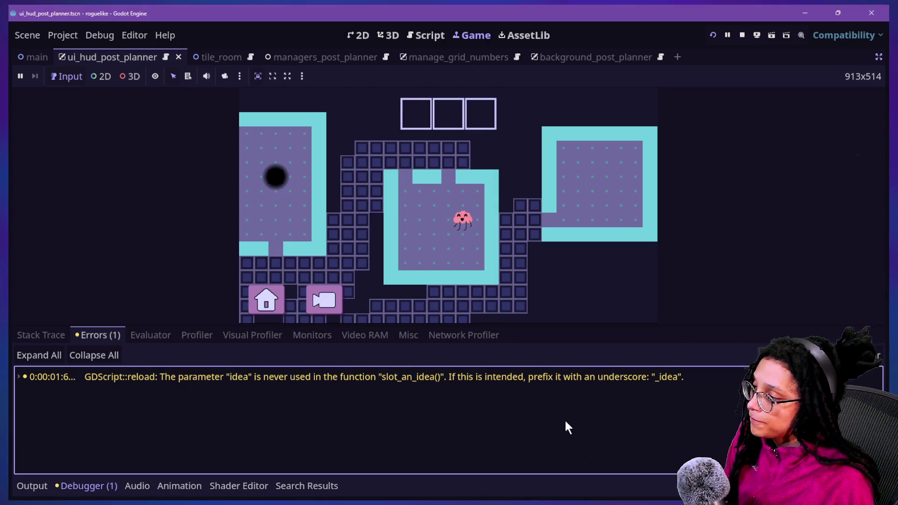
pyautogui.click(595, 210)
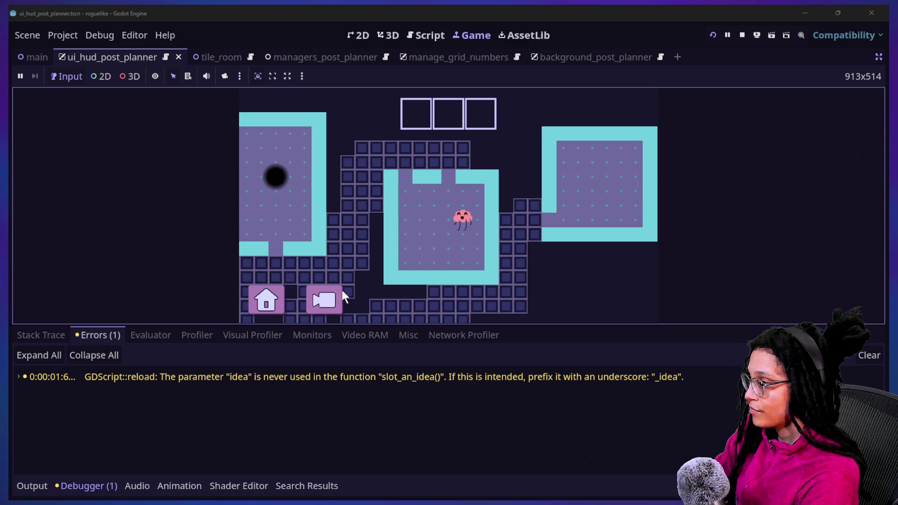
pyautogui.press('Left')
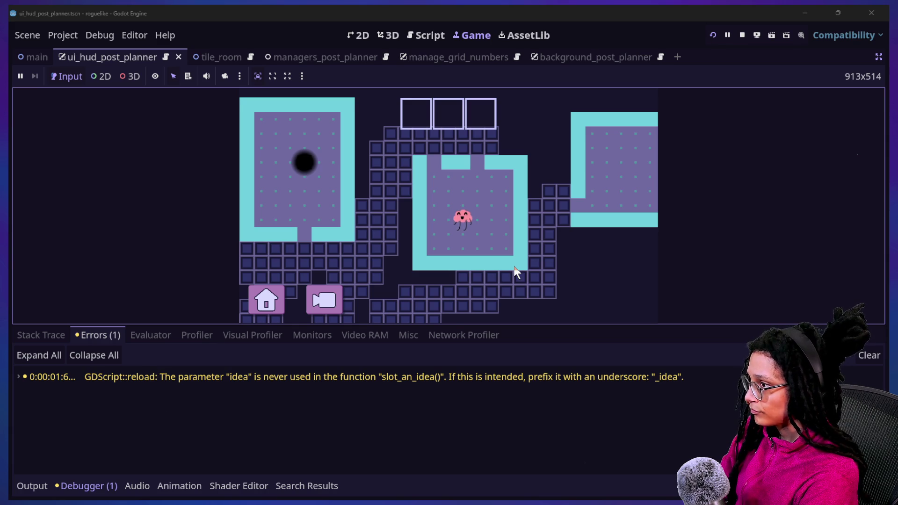
# Step: Walk the character out of its room, down and left into the catfood room
pyautogui.press('Up')
pyautogui.press('Up')
pyautogui.press('Up')
pyautogui.press('Left')
pyautogui.press('Left')
pyautogui.press('Left')
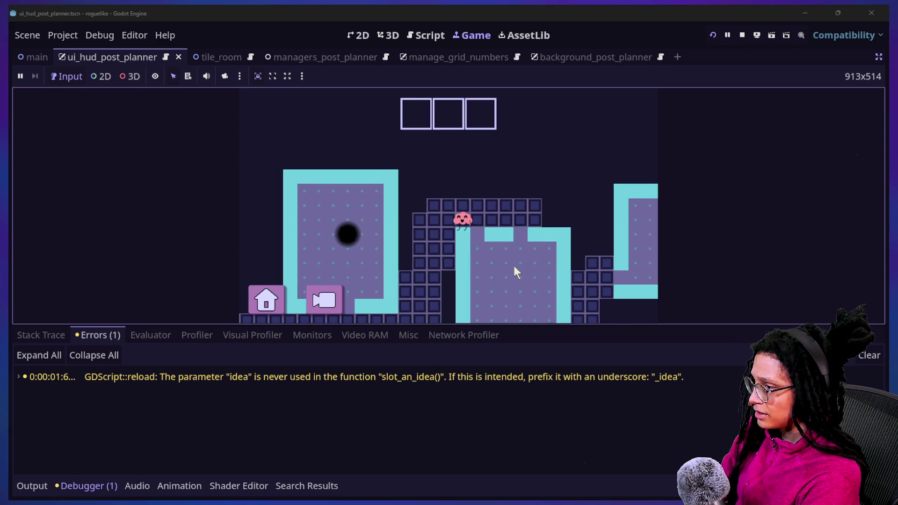
pyautogui.press('Left')
pyautogui.press('Down')
pyautogui.press('Down')
pyautogui.press('Down')
pyautogui.press('Left')
pyautogui.press('Left')
pyautogui.press('Down')
pyautogui.press('Down')
pyautogui.press('Down')
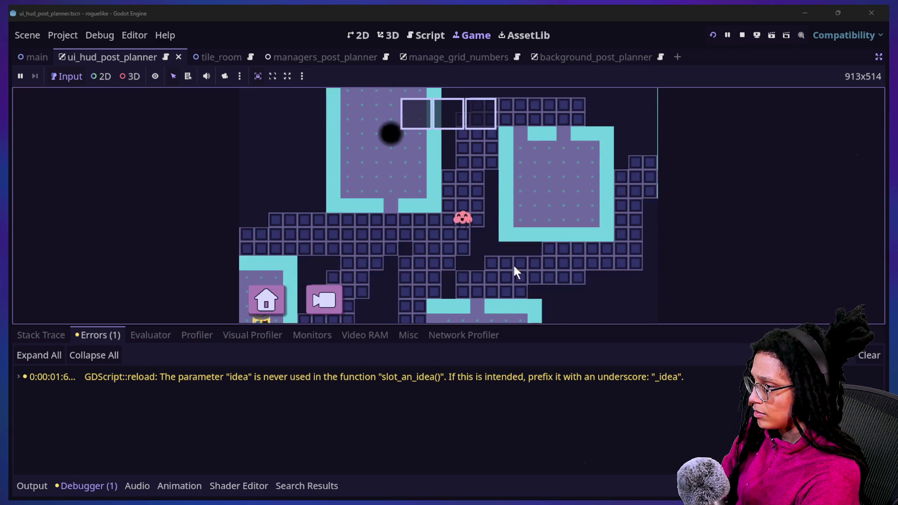
pyautogui.press('Left')
pyautogui.press('Left')
pyautogui.press('Left')
pyautogui.press('Down')
pyautogui.press('Down')
pyautogui.press('Down')
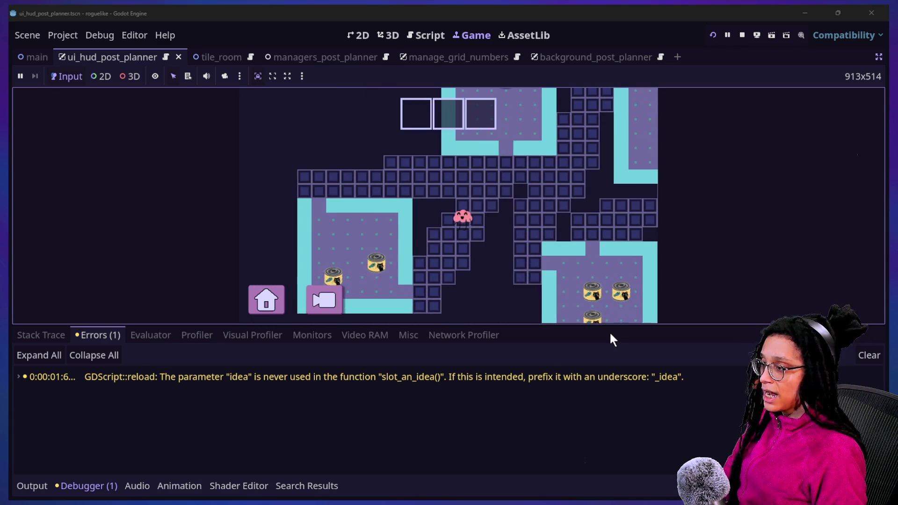
pyautogui.press('Down')
pyautogui.press('Down')
pyautogui.press('Down')
pyautogui.press('Left')
pyautogui.press('Left')
pyautogui.press('Down')
pyautogui.press('Down')
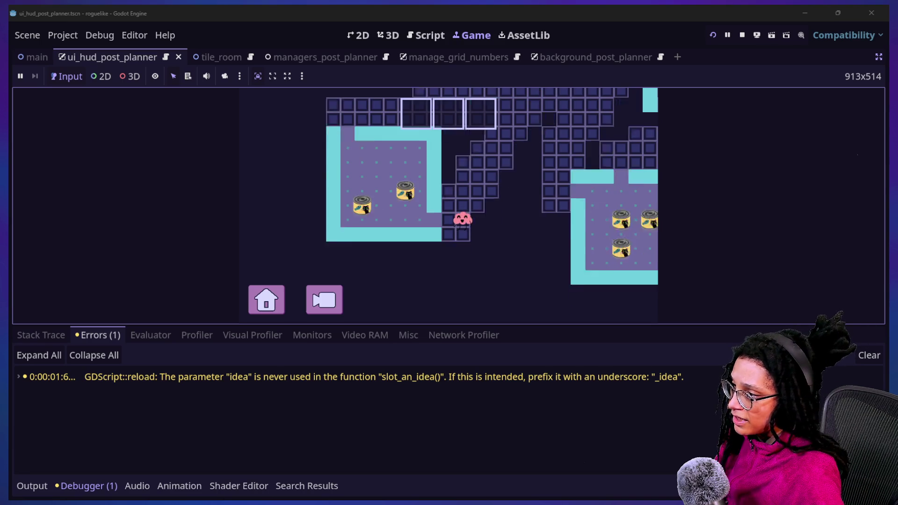
pyautogui.press('Left')
pyautogui.press('Left')
pyautogui.press('Left')
pyautogui.press('Up')
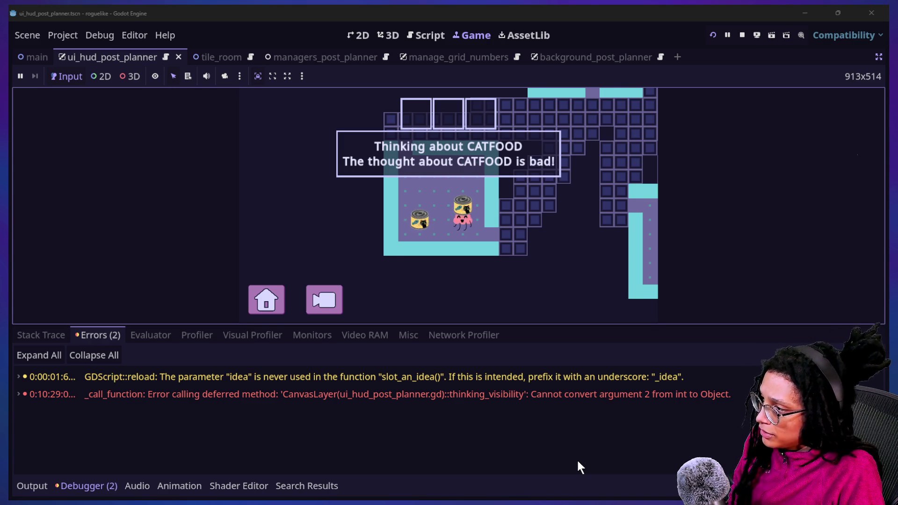
# Step: Step the character around the catfood can until the 'CATFOOD is bad' thought box appears
pyautogui.press('Left')
pyautogui.press('Up')
pyautogui.press('Up')
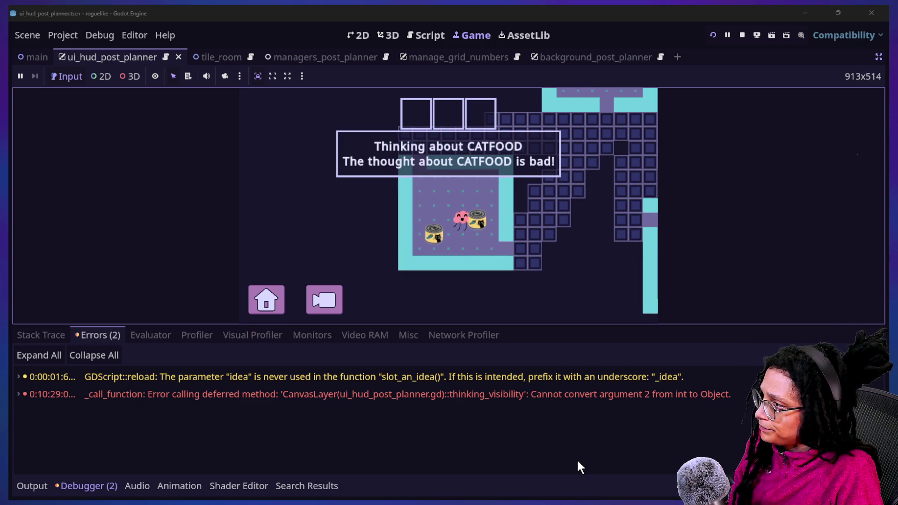
pyautogui.press('Right')
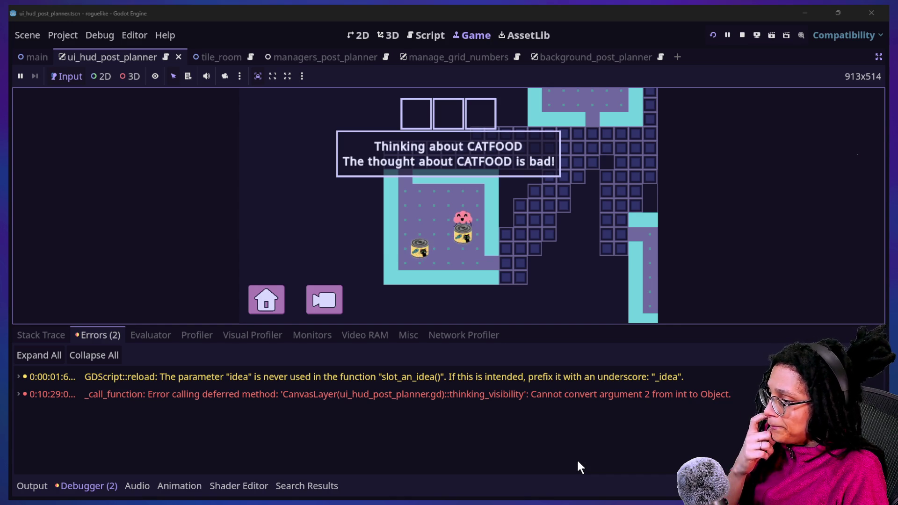
pyautogui.press('Left')
pyautogui.press('Left')
pyautogui.press('Left')
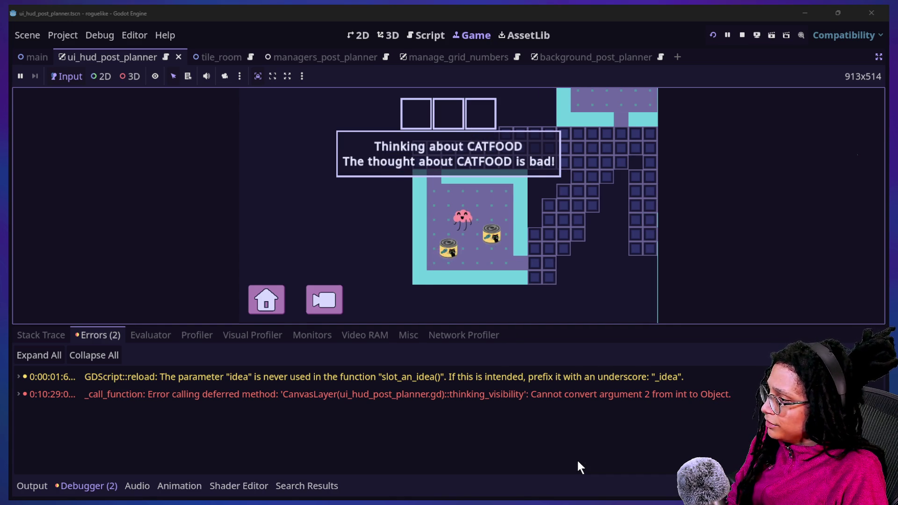
pyautogui.press('Up')
pyautogui.press('Down')
pyautogui.press('Up')
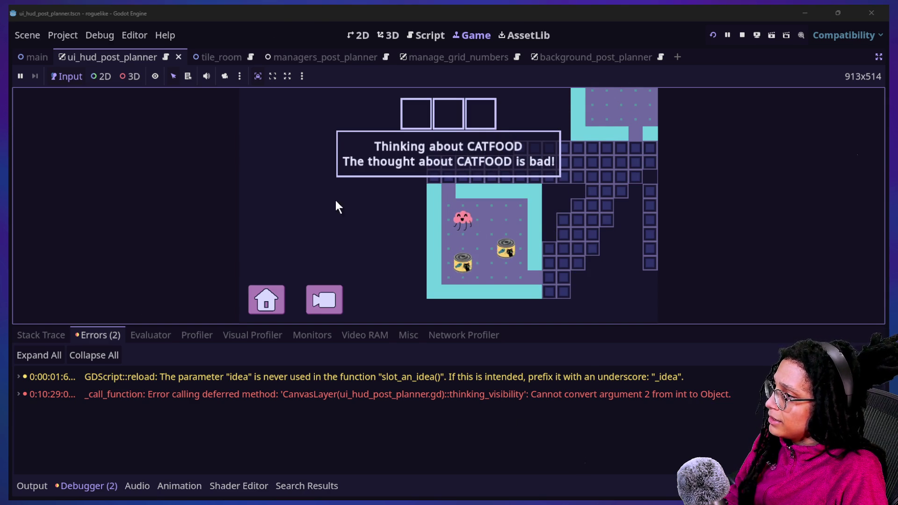
# Step: Switch to the HUD script and remove a stray 0 from slot_array on line 13
pyautogui.click(424, 36)
pyautogui.click(388, 246)
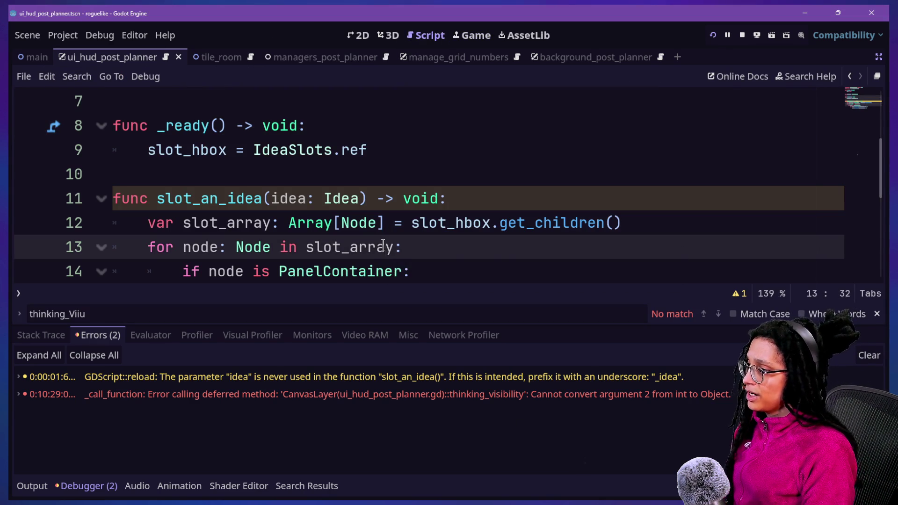
pyautogui.write('0')
pyautogui.press('BackSpace')
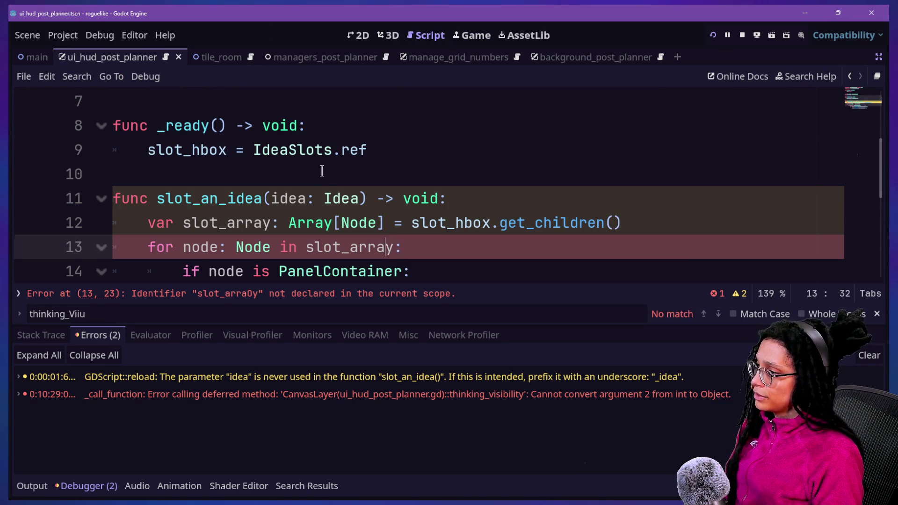
pyautogui.click(320, 170)
pyautogui.press('Escape')
# Step: Open ui_hud_post_planner.gd through the quick file search
pyautogui.hotkey('alt', 'shift', 'o')
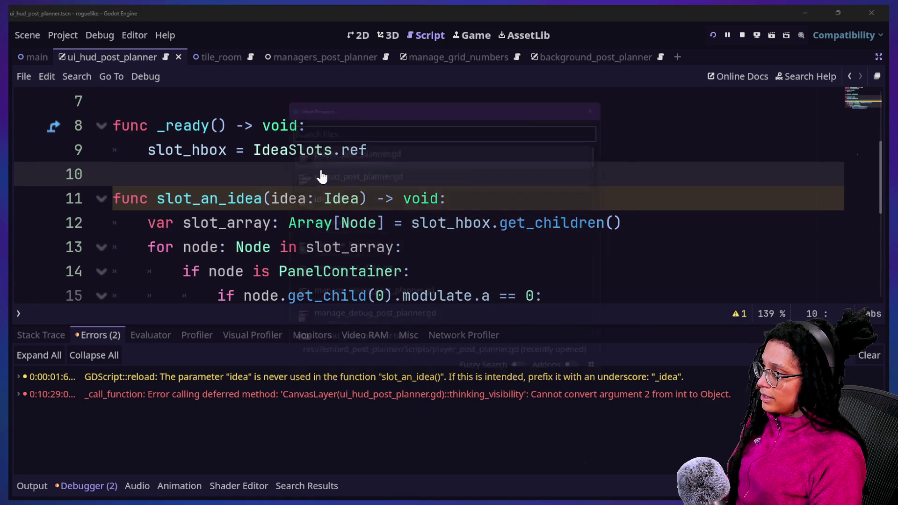
pyautogui.write('thinkin')
pyautogui.hotkey('ctrl', 'a')
pyautogui.press('BackSpace')
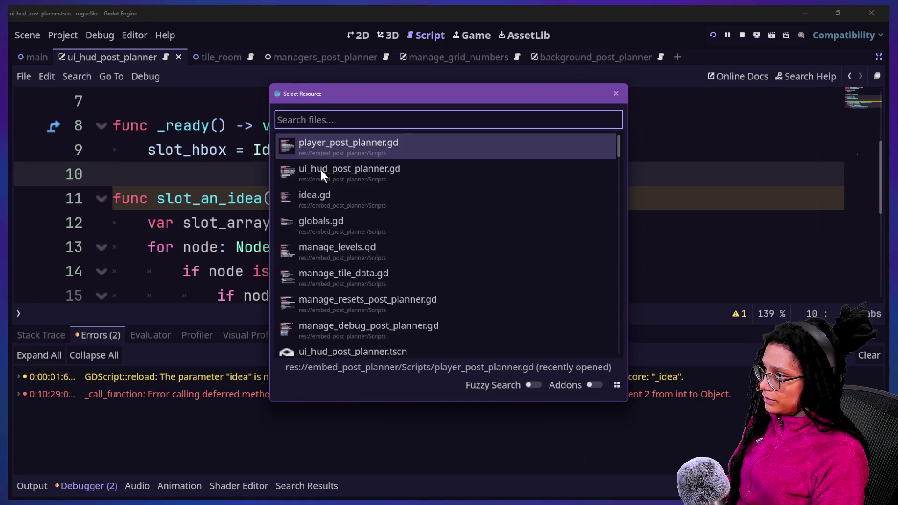
pyautogui.doubleClick(320, 170)
pyautogui.scroll(-5, 320, 168)
pyautogui.click(321, 169)
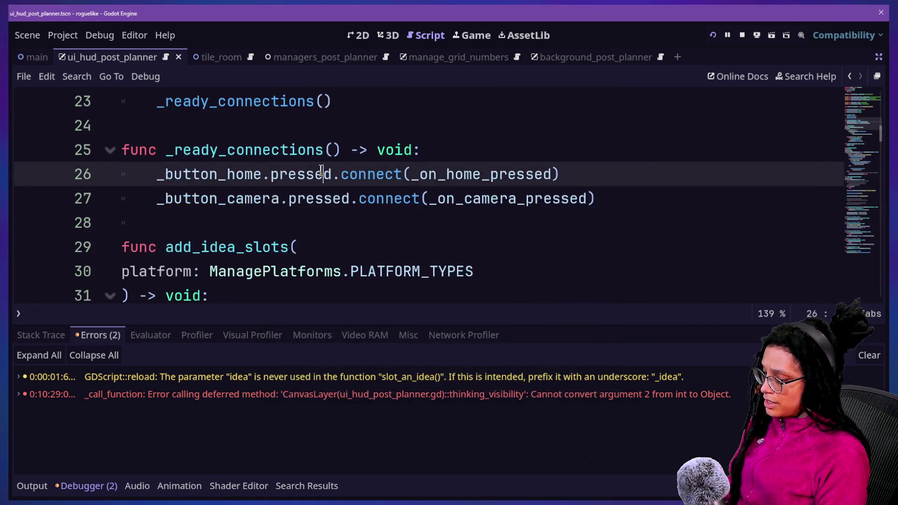
# Step: Find and delete the 'if not idea_node: return' guard on lines 73–74, then reload the game
pyautogui.hotkey('ctrl', 'f')
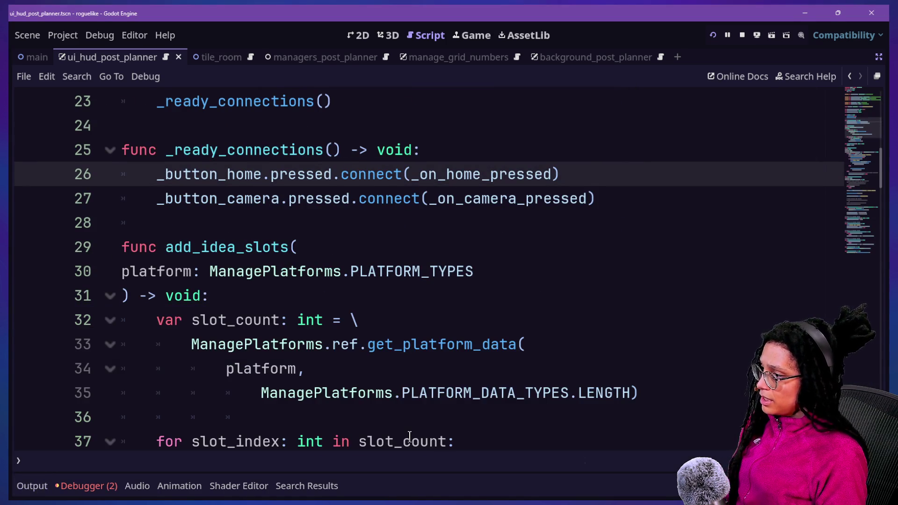
pyautogui.write('if not')
pyautogui.click(156, 199)
pyautogui.click(162, 247)
pyautogui.click(262, 247)
pyautogui.moveTo(333, 271); pyautogui.dragTo(451, 216)
pyautogui.press('BackSpace')
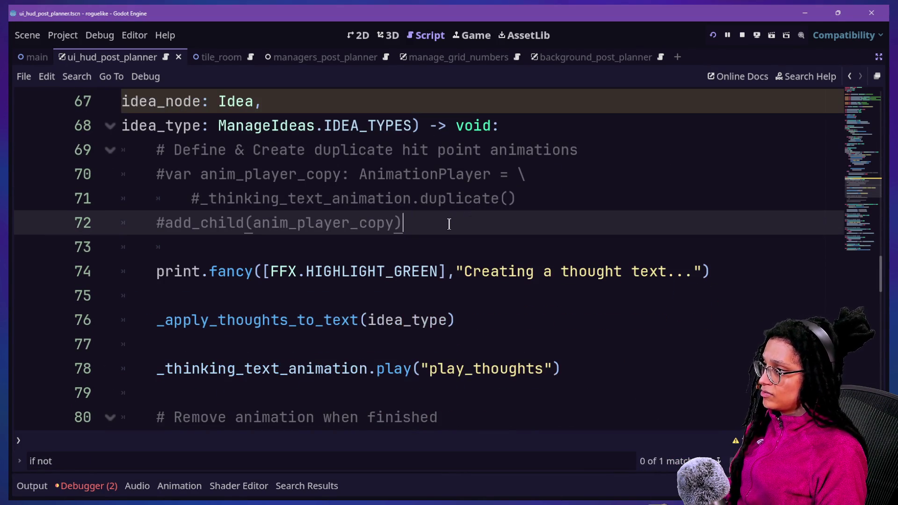
pyautogui.click(714, 35)
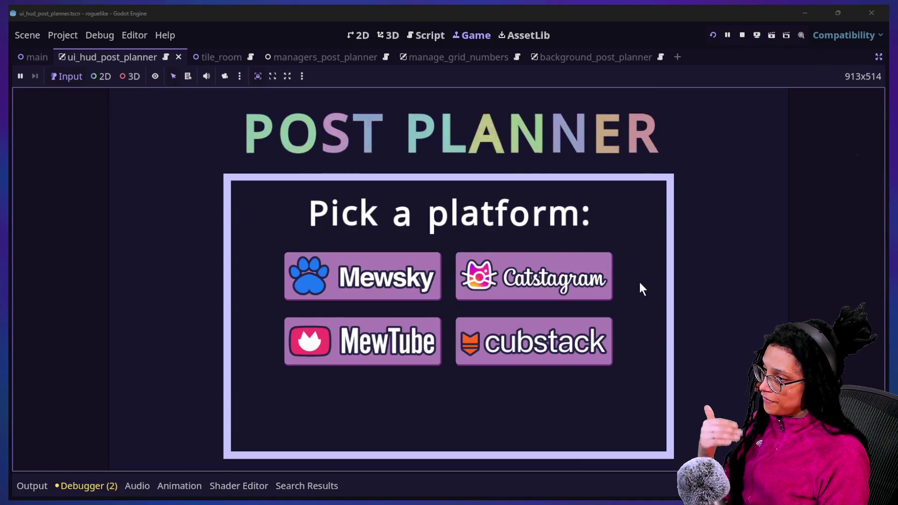
# Step: Start a run on a platform, check the thinking_visibility error in Errors, and return to the script
pyautogui.click(559, 321)
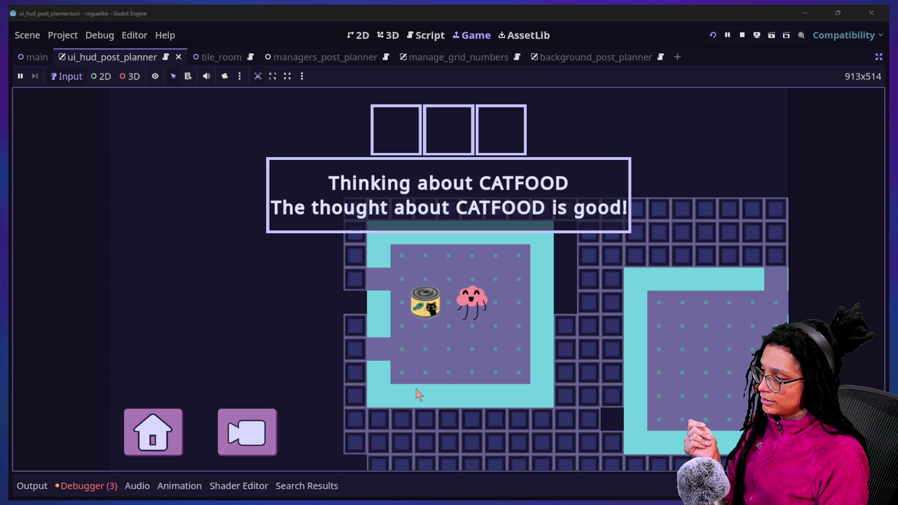
pyautogui.click(82, 486)
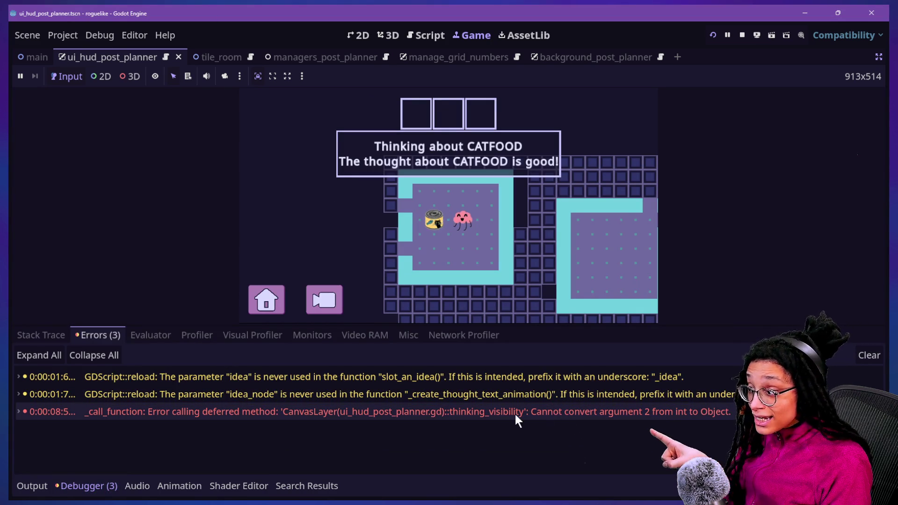
pyautogui.click(426, 35)
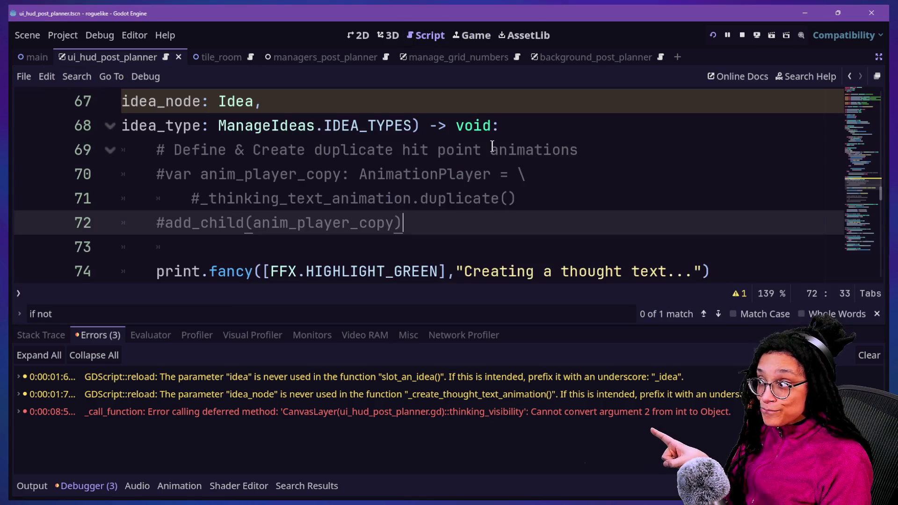
# Step: Restore the deleted lines and comment out the 'if not idea_node: return' guard instead, then save
pyautogui.scroll(-1, 484, 231)
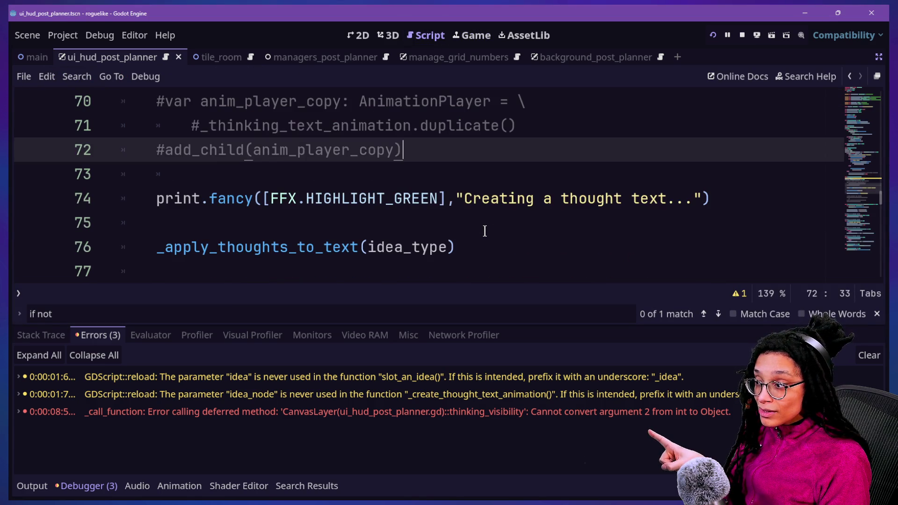
pyautogui.scroll(-1, 485, 231)
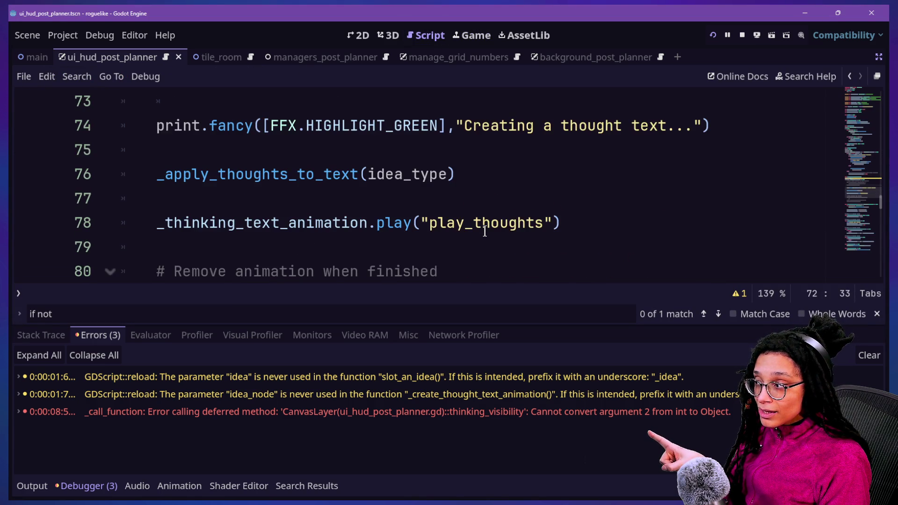
pyautogui.scroll(1, 484, 231)
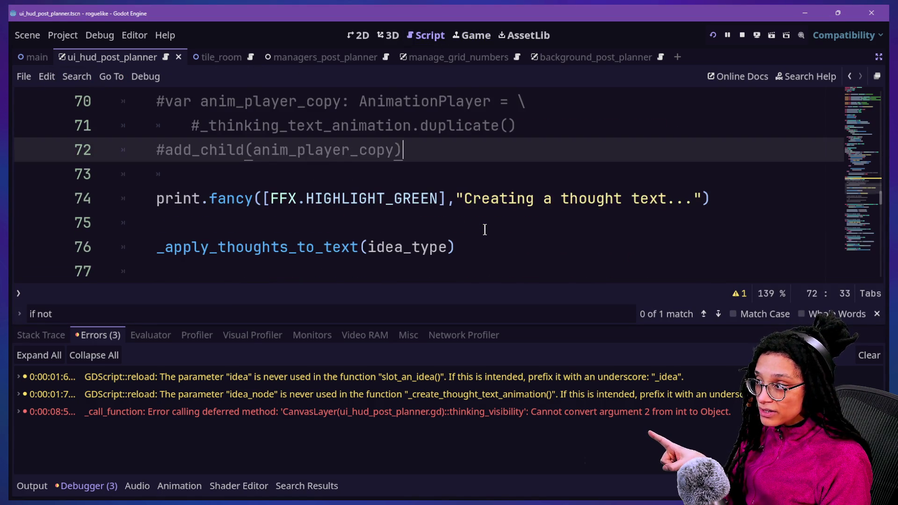
pyautogui.scroll(-1, 484, 230)
pyautogui.scroll(2, 485, 230)
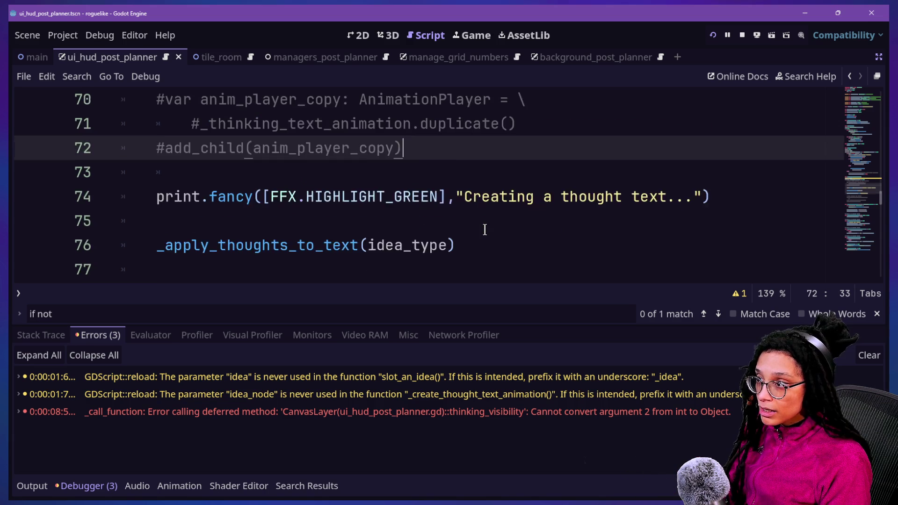
pyautogui.scroll(1, 485, 229)
pyautogui.scroll(-1, 484, 230)
pyautogui.hotkey('ctrl', 'z')
pyautogui.hotkey('ctrl', 'k')
pyautogui.hotkey('ctrl', 'k')
pyautogui.click(266, 247)
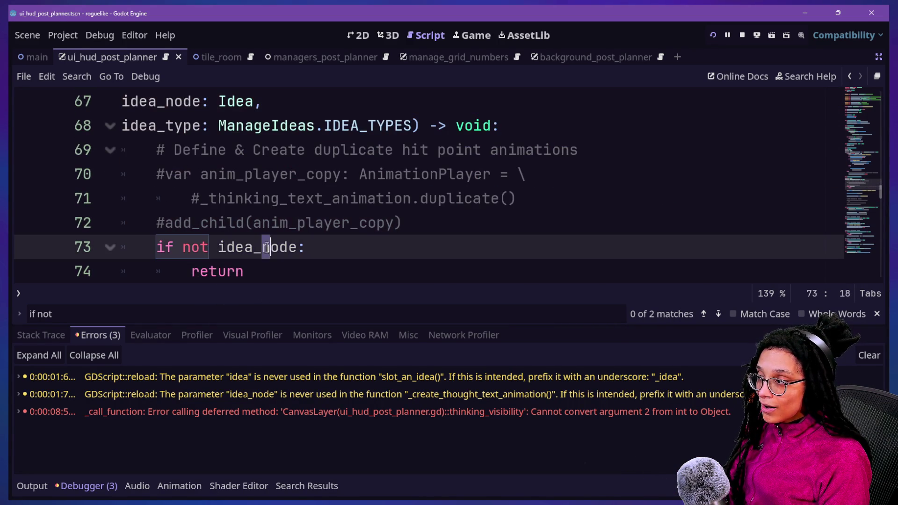
pyautogui.moveTo(269, 259)
pyautogui.mouseDown()
pyautogui.moveTo(266, 267)
pyautogui.moveTo(273, 253)
pyautogui.mouseUp()
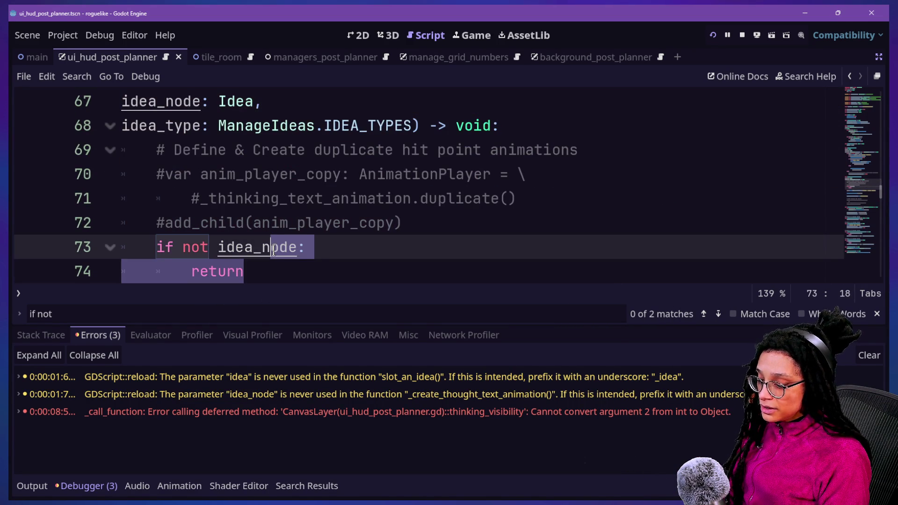
pyautogui.hotkey('ctrl', 'k')
pyautogui.hotkey('ctrl', 's')
# Step: Select the idea_node parameter line and look over the surrounding code
pyautogui.scroll(1, 260, 211)
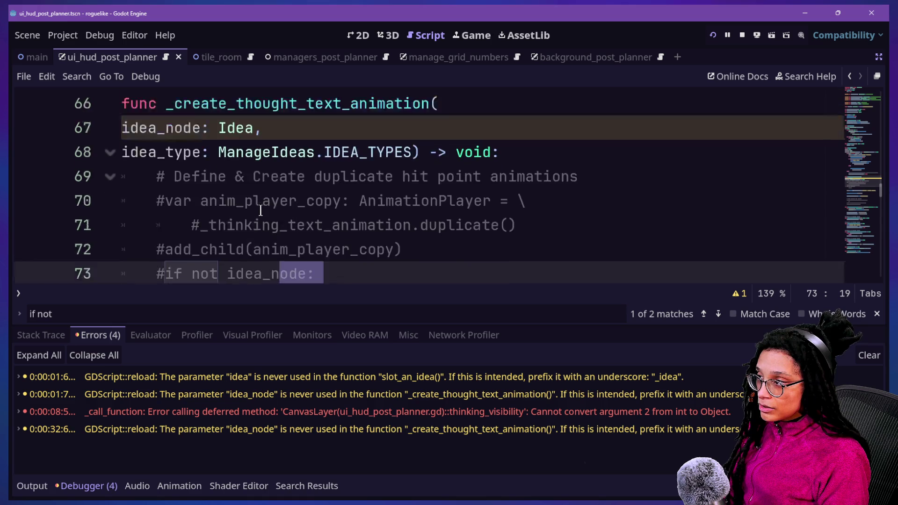
pyautogui.scroll(2, 260, 210)
pyautogui.click(267, 246)
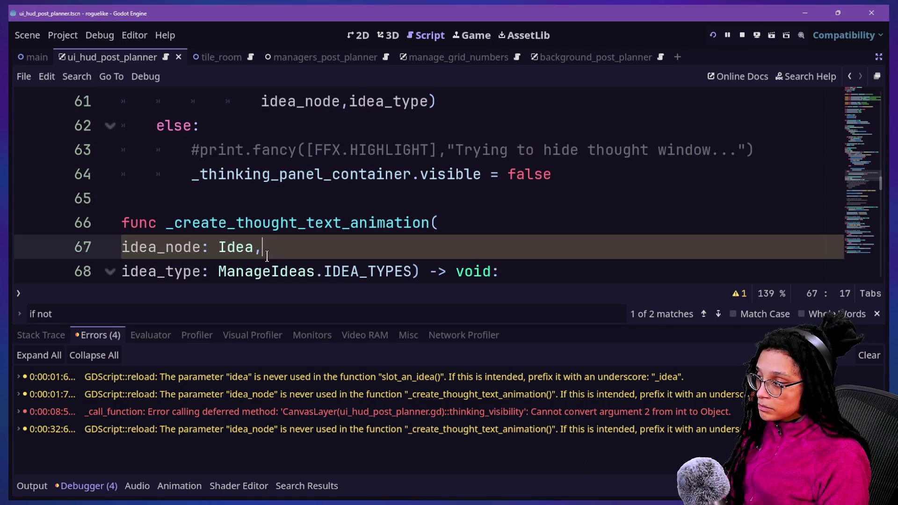
pyautogui.hotkey('shift', 'Home')
pyautogui.hotkey('shift', 'Left')
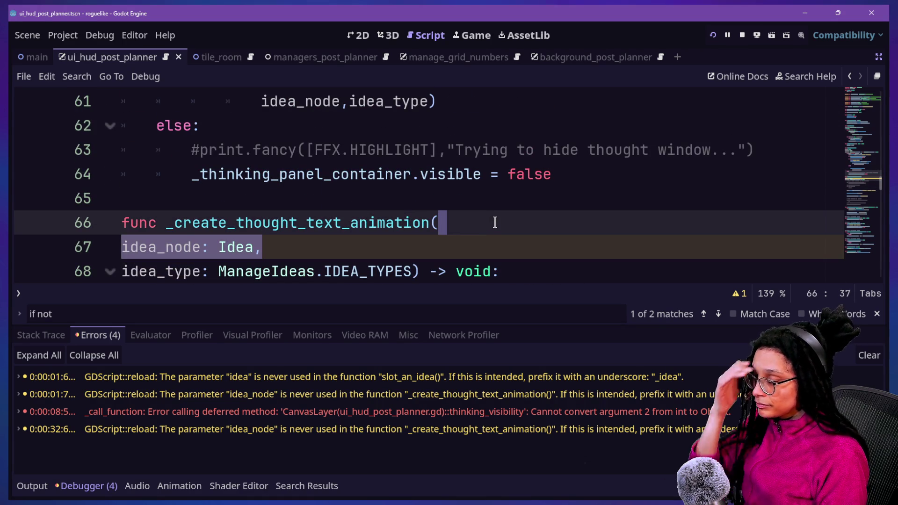
pyautogui.scroll(-1, 349, 213)
pyautogui.scroll(-1, 348, 213)
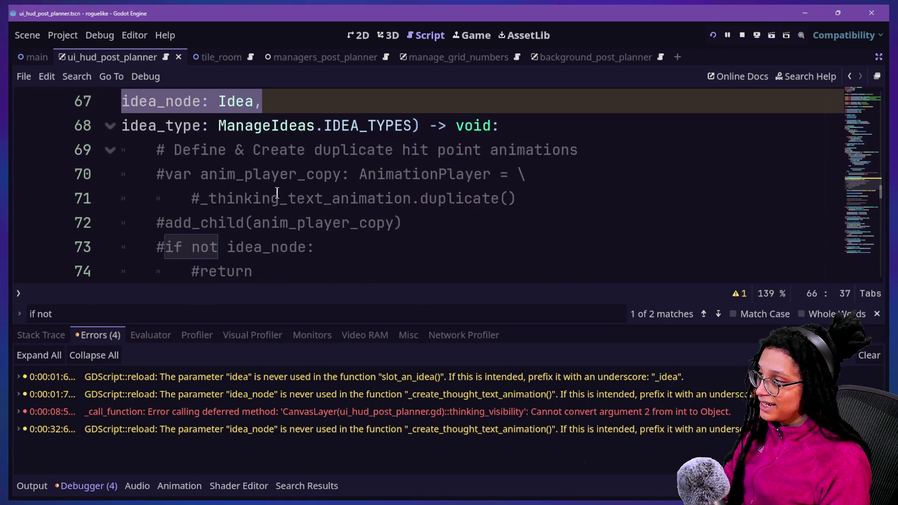
pyautogui.click(231, 144)
pyautogui.scroll(1, 230, 144)
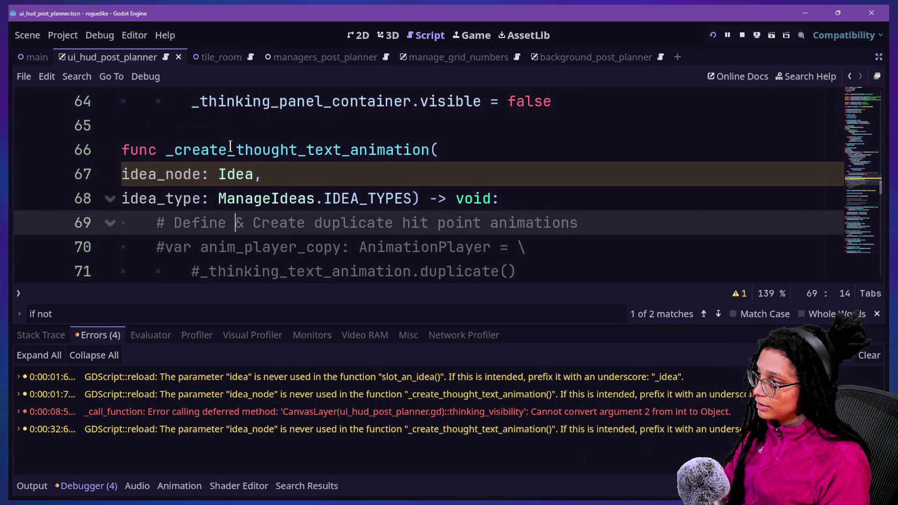
pyautogui.click(189, 175)
pyautogui.scroll(6, 189, 177)
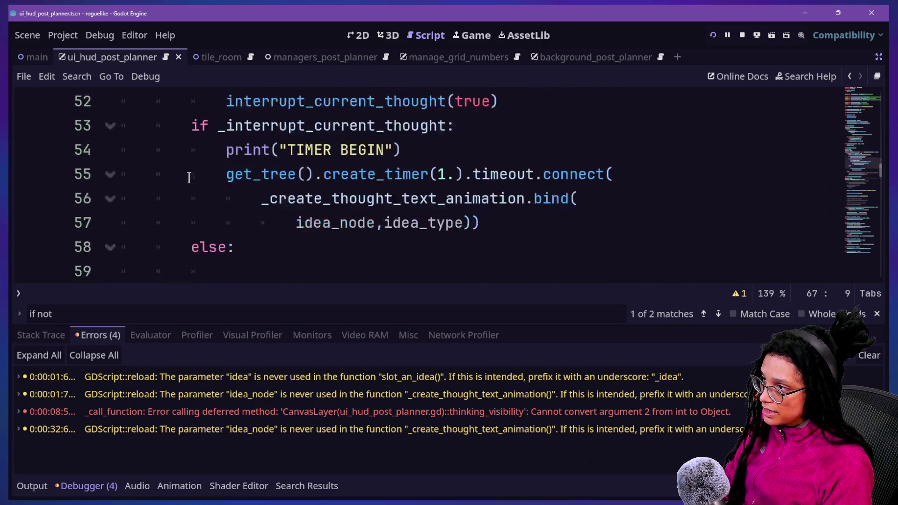
# Step: Hide the bottom debugger panel with Alt+O so the script fills the editor
pyautogui.hotkey('alt', 'o')
pyautogui.hotkey('alt', 'o')
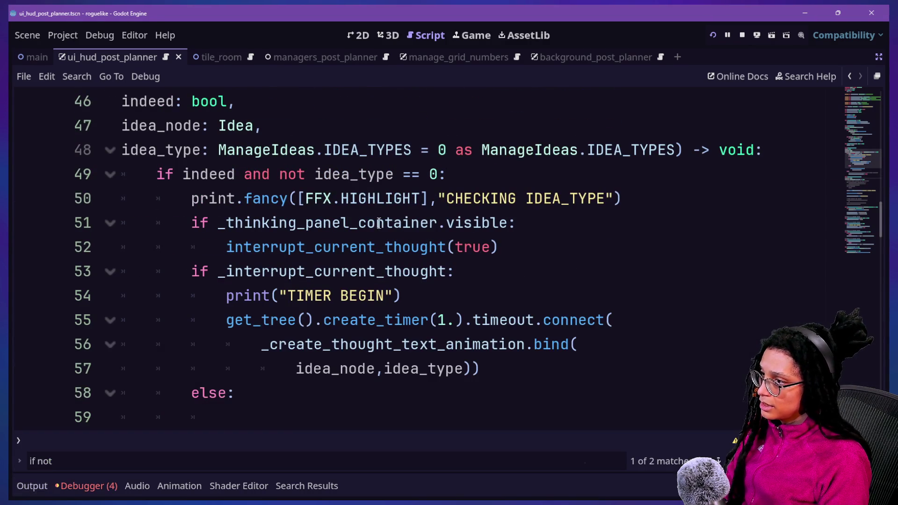
pyautogui.scroll(4, 523, 223)
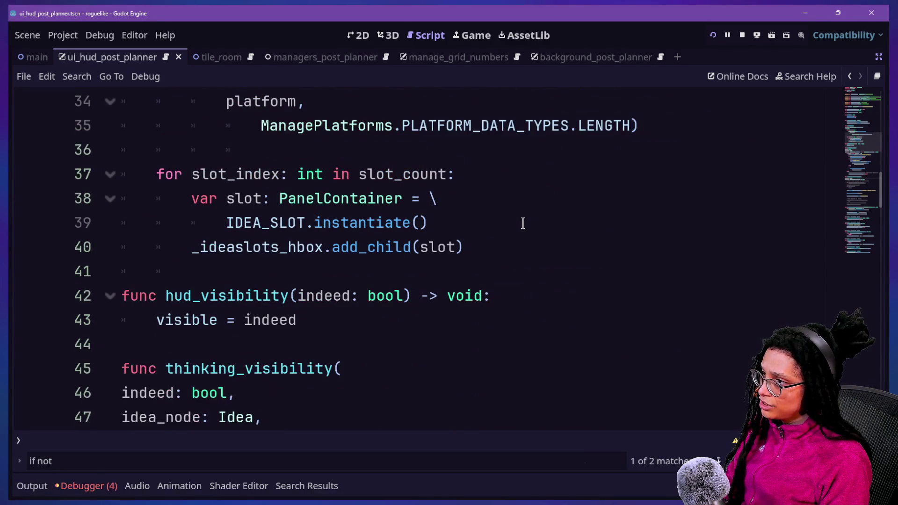
pyautogui.scroll(-2, 523, 223)
pyautogui.scroll(7, 522, 223)
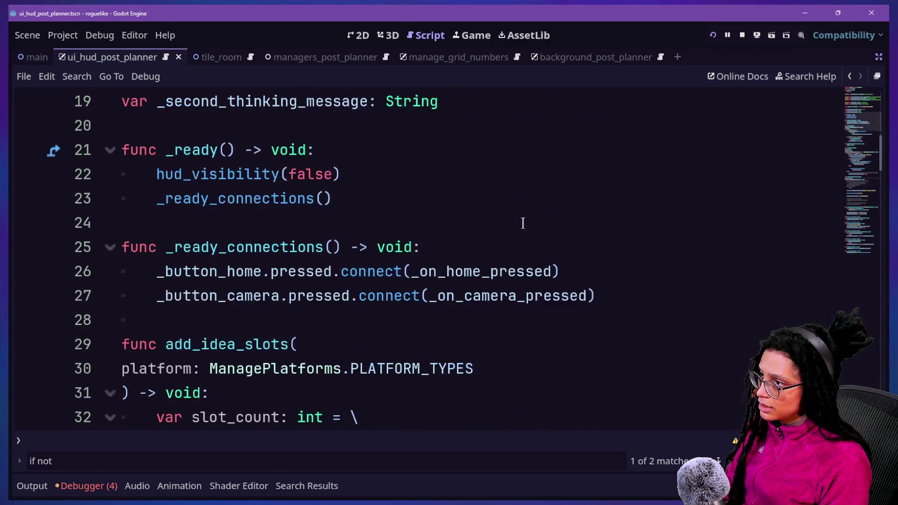
# Step: Search the script for 'bind' and select the bound idea_node and idea_type arguments
pyautogui.hotkey('ctrl', 'f')
pyautogui.write('bind')
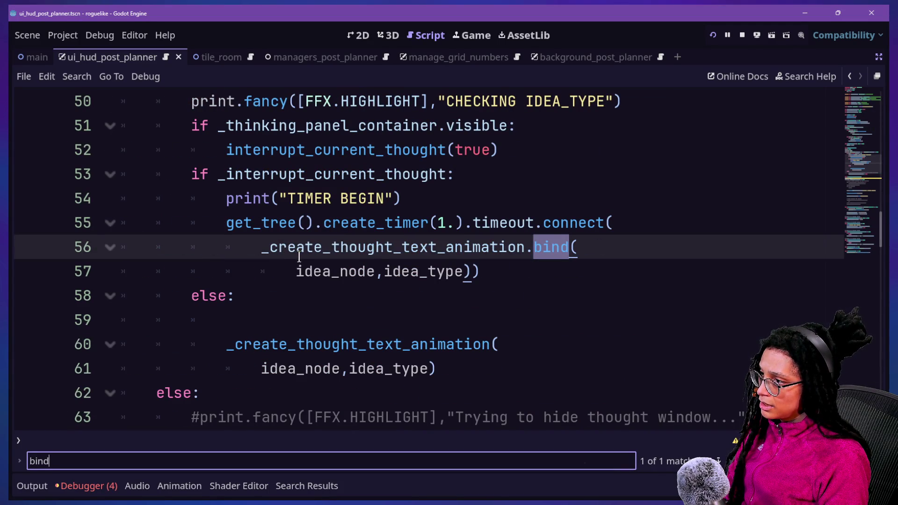
pyautogui.click(297, 271)
pyautogui.moveTo(296, 271); pyautogui.dragTo(411, 271)
pyautogui.click(411, 271)
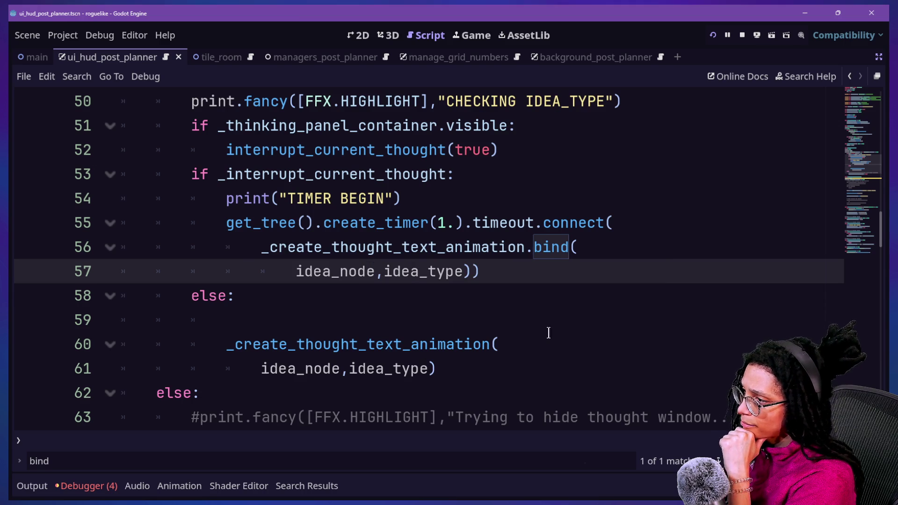
# Step: Jump to the _create_thought_text_animation definition, then view the running game's 'CATFOOD is good' box
pyautogui.scroll(1, 485, 287)
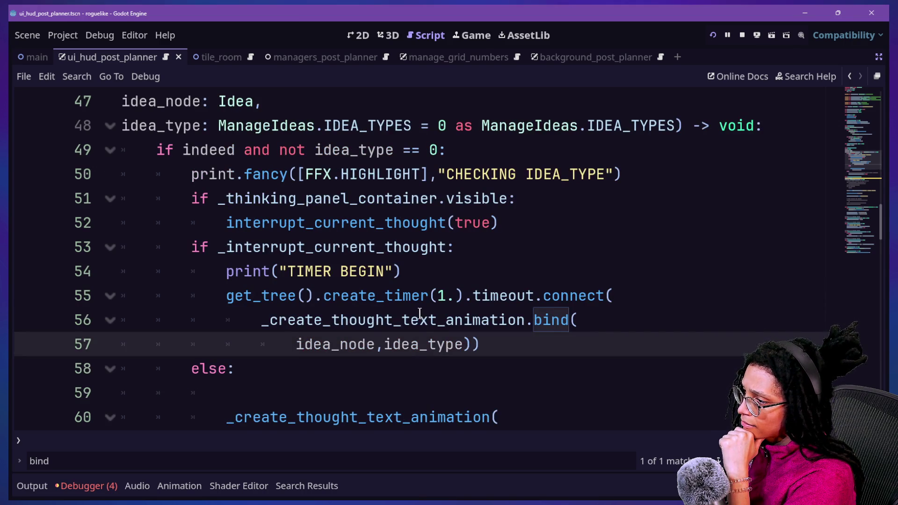
pyautogui.click(446, 323)
pyautogui.keyDown('ctrl'); pyautogui.click(445, 324); pyautogui.keyUp('ctrl')
pyautogui.click(304, 256)
pyautogui.scroll(-4, 303, 258)
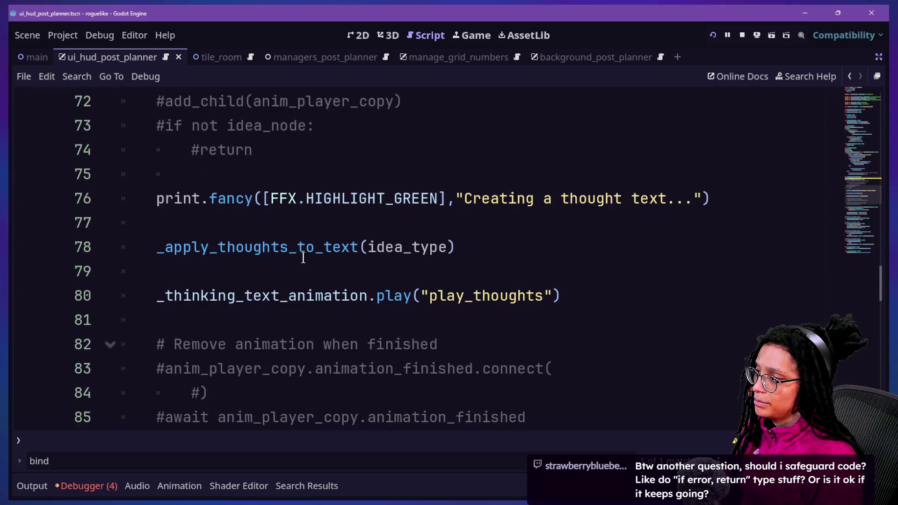
pyautogui.scroll(3, 303, 258)
pyautogui.scroll(1, 303, 258)
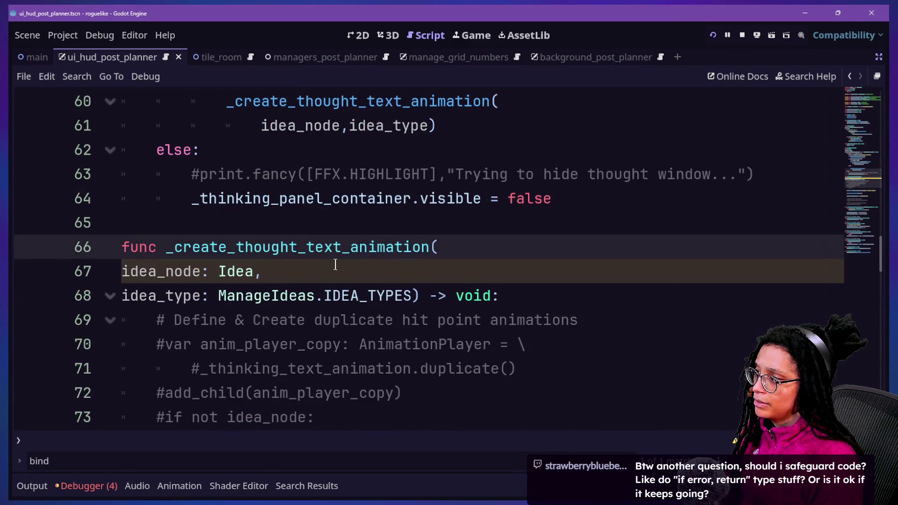
pyautogui.scroll(2, 404, 267)
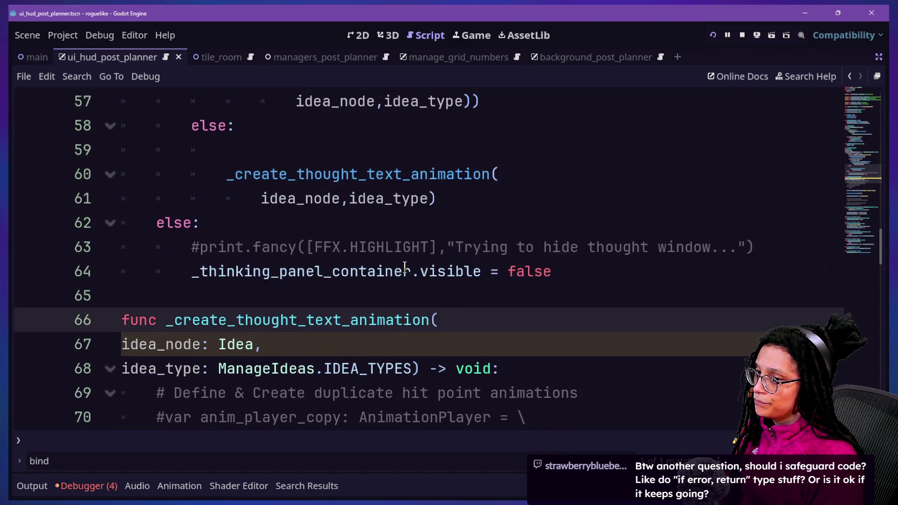
pyautogui.click(485, 36)
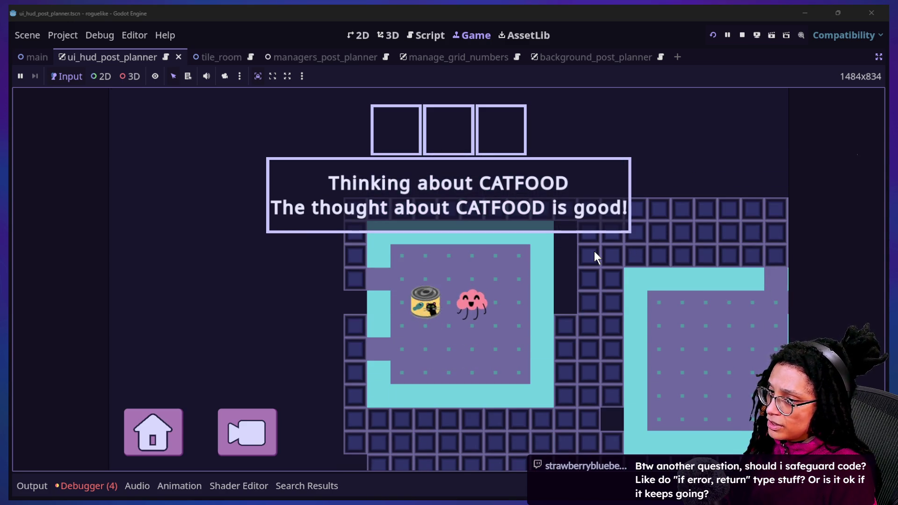
# Step: Reload the played scene and start a new planning run from the Post Planner title screen
pyautogui.click(714, 36)
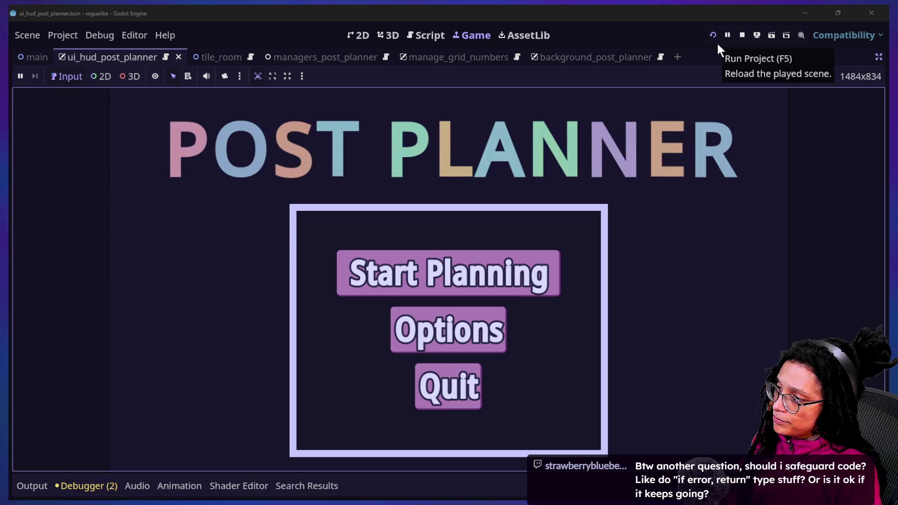
pyautogui.click(556, 283)
# Step: Choose the Catstagram platform and walk the character left through the doorway and down
pyautogui.click(551, 295)
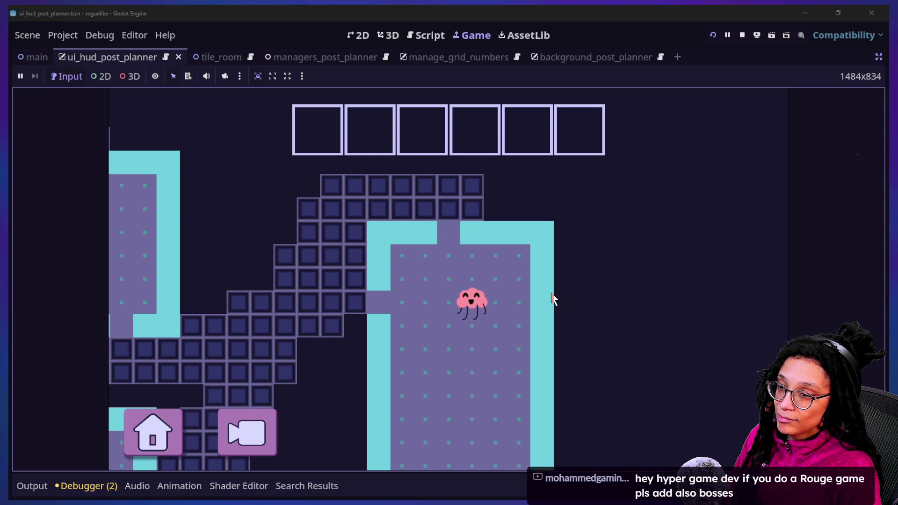
pyautogui.press('Left')
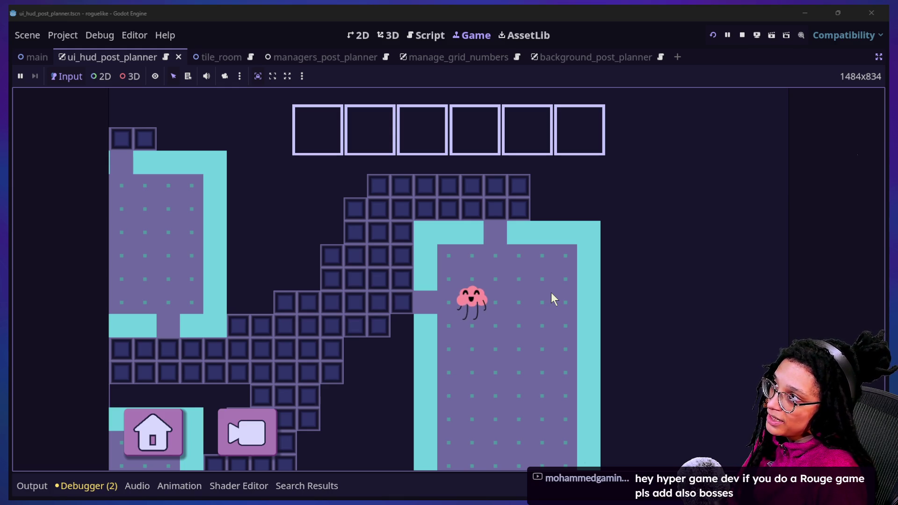
pyautogui.press('Left')
pyautogui.press('Left')
pyautogui.press('Left')
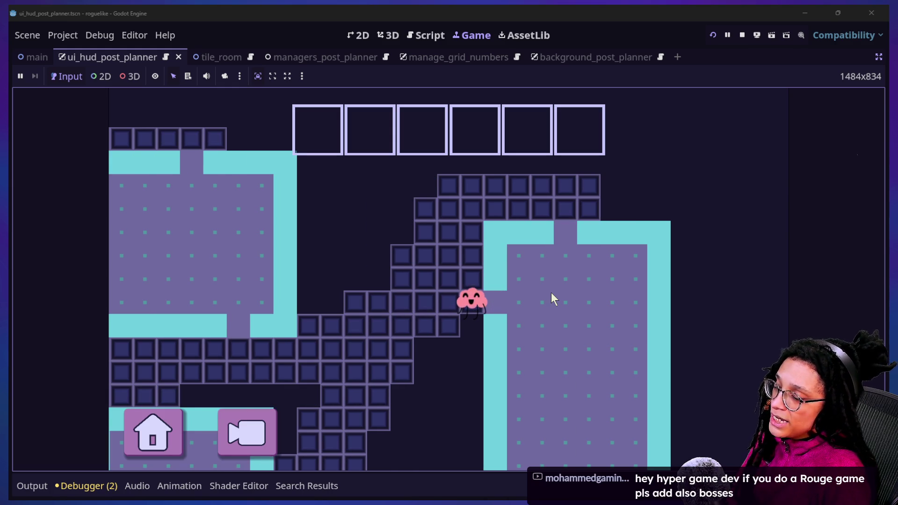
pyautogui.press('Left')
pyautogui.press('Left')
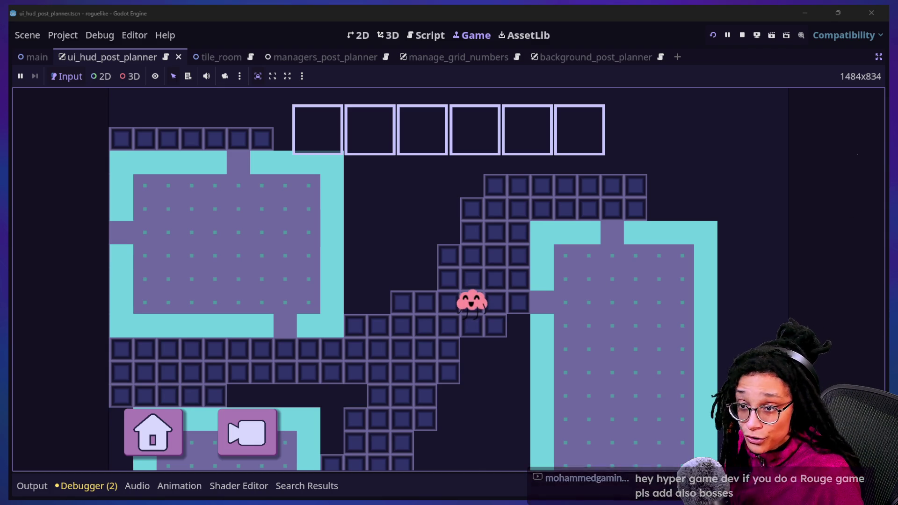
pyautogui.press('Left')
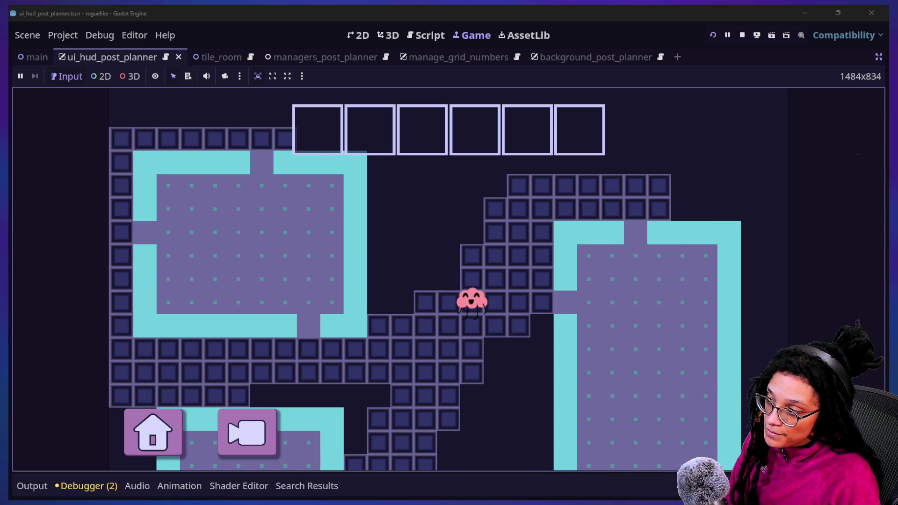
pyautogui.press('Down')
pyautogui.press('Down')
pyautogui.press('Left')
pyautogui.press('Left')
pyautogui.press('Left')
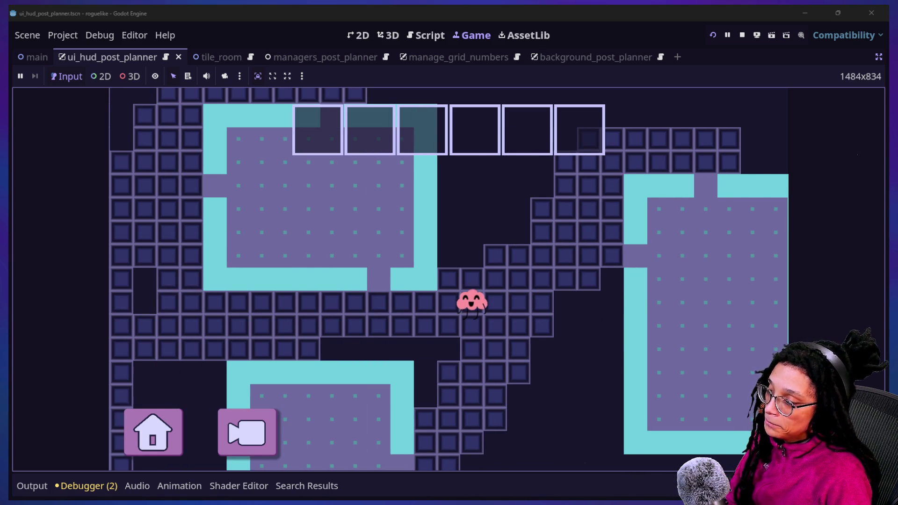
# Step: Walk left into the next room, down, then up into the room with two catfood cans
pyautogui.press('Left')
pyautogui.press('Left')
pyautogui.press('Left')
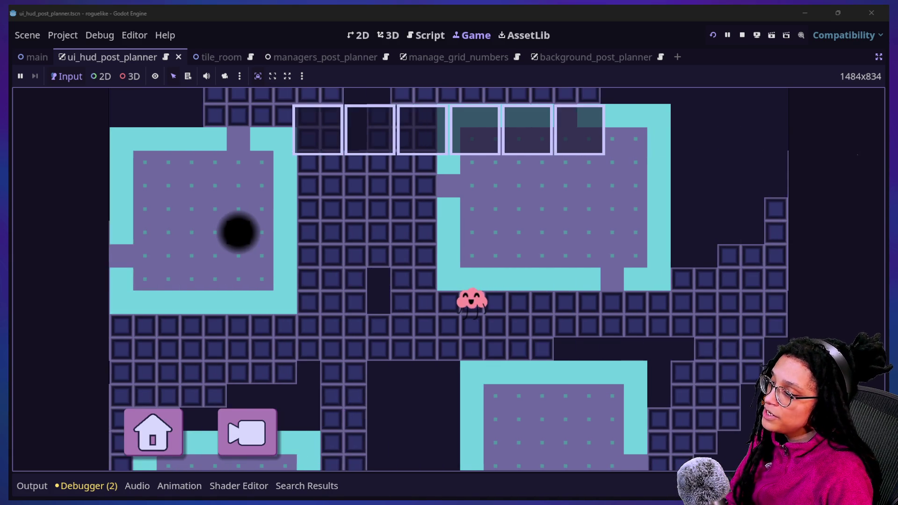
pyautogui.press('Left')
pyautogui.press('Left')
pyautogui.press('Down')
pyautogui.press('Left')
pyautogui.press('Left')
pyautogui.press('Left')
pyautogui.press('Left')
pyautogui.press('Down')
pyautogui.press('Down')
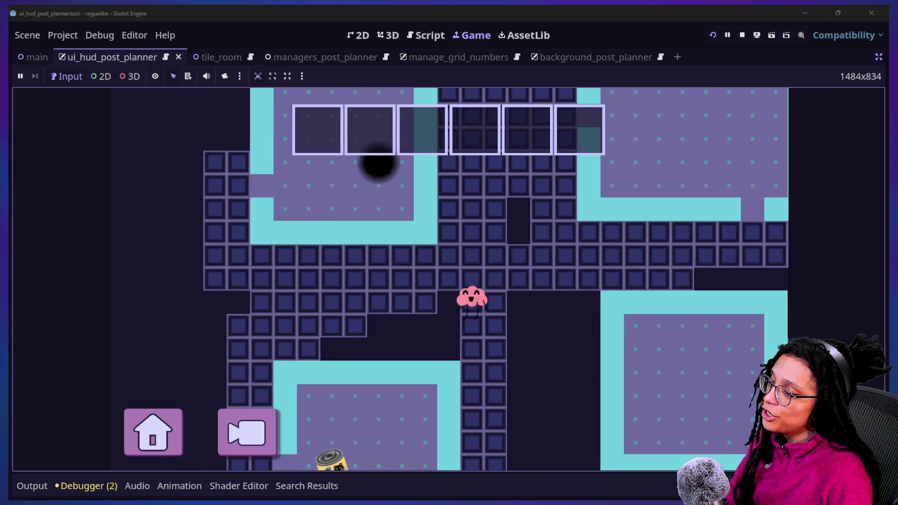
pyautogui.press('Down')
pyautogui.press('Down')
pyautogui.press('Down')
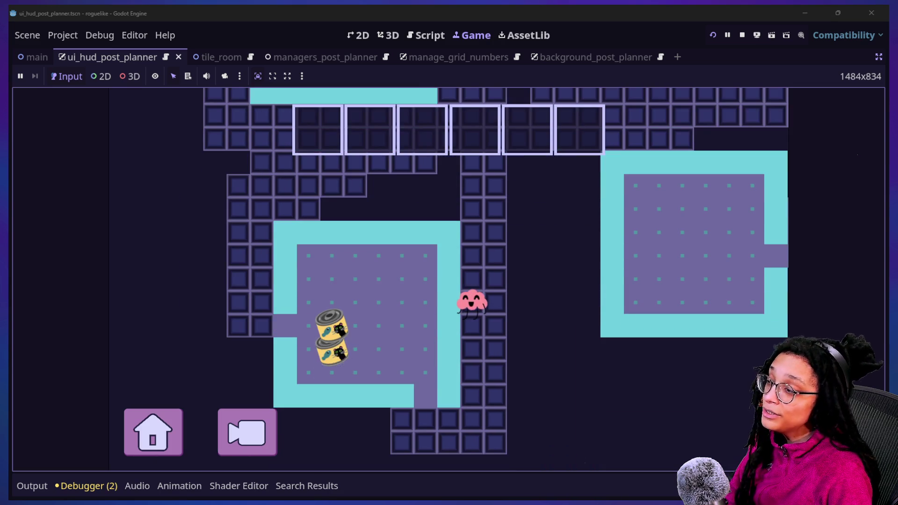
pyautogui.press('Down')
pyautogui.press('Down')
pyautogui.press('Down')
pyautogui.press('Left')
pyautogui.press('Left')
pyautogui.press('Left')
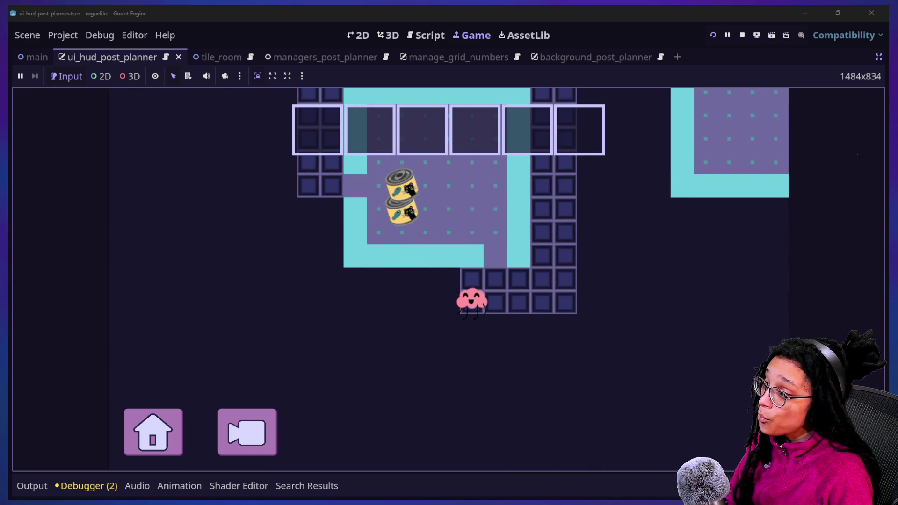
pyautogui.press('Up')
pyautogui.press('Right')
pyautogui.press('Right')
pyautogui.press('Left')
pyautogui.press('Up')
pyautogui.press('Up')
pyautogui.press('Up')
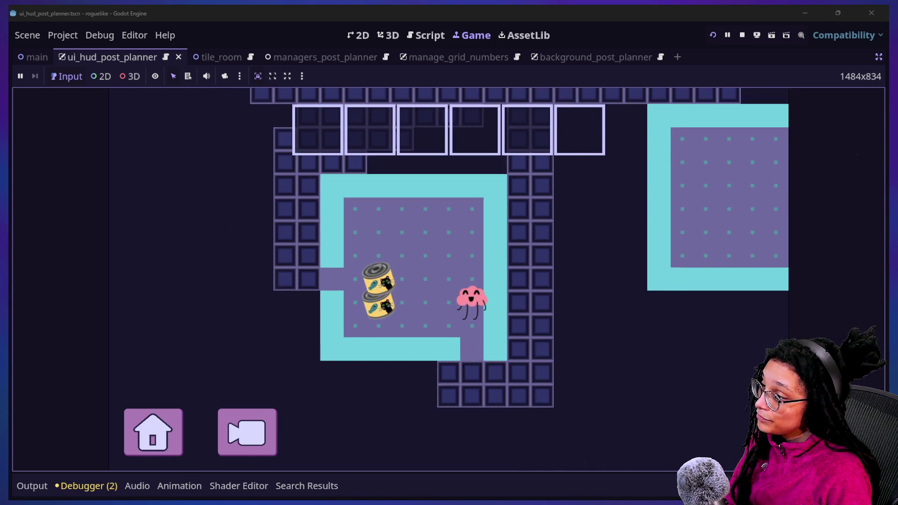
pyautogui.press('Left')
pyautogui.press('Up')
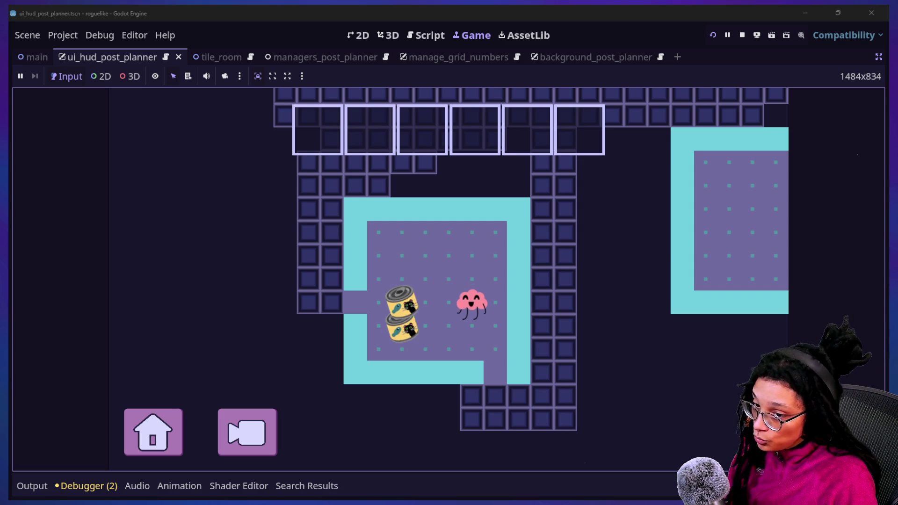
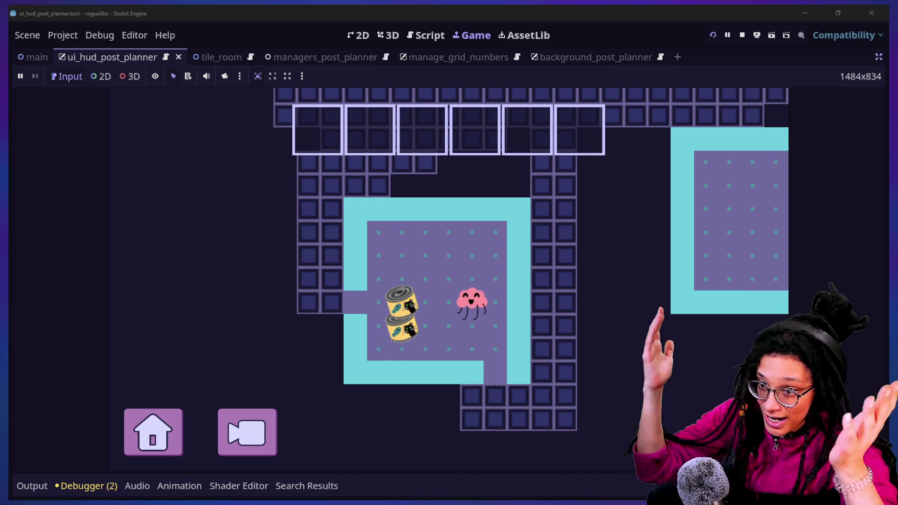
# Step: Switch from Godot to the Firefox window showing the Tawny Code Cat YouTube channel
pyautogui.press('super+Tab')
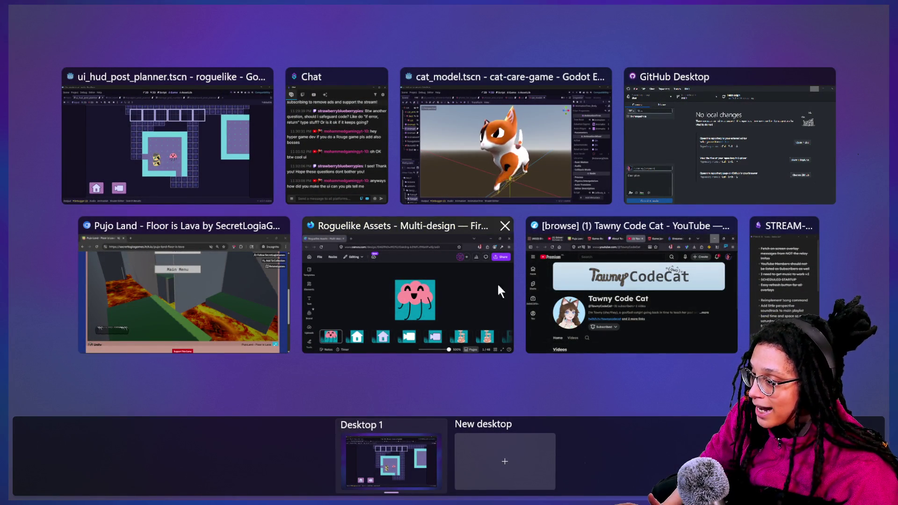
pyautogui.click(534, 280)
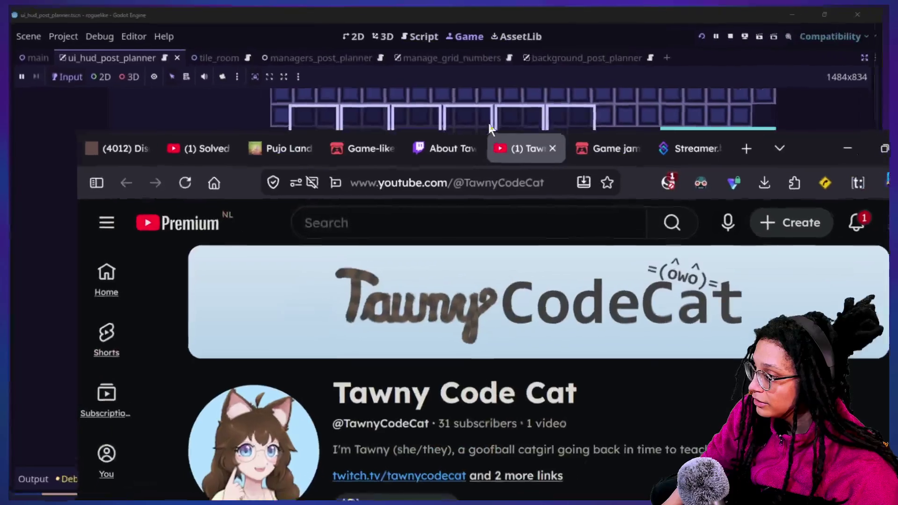
# Step: Check YouTube Studio's live videos via the yt bookmark in a new tab, close it, and return to Godot
pyautogui.click(698, 30)
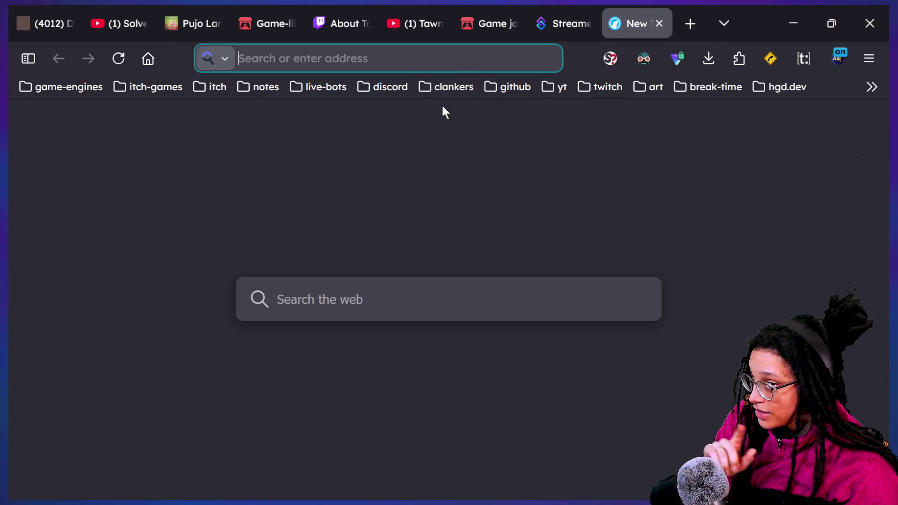
pyautogui.click(546, 87)
pyautogui.click(559, 149)
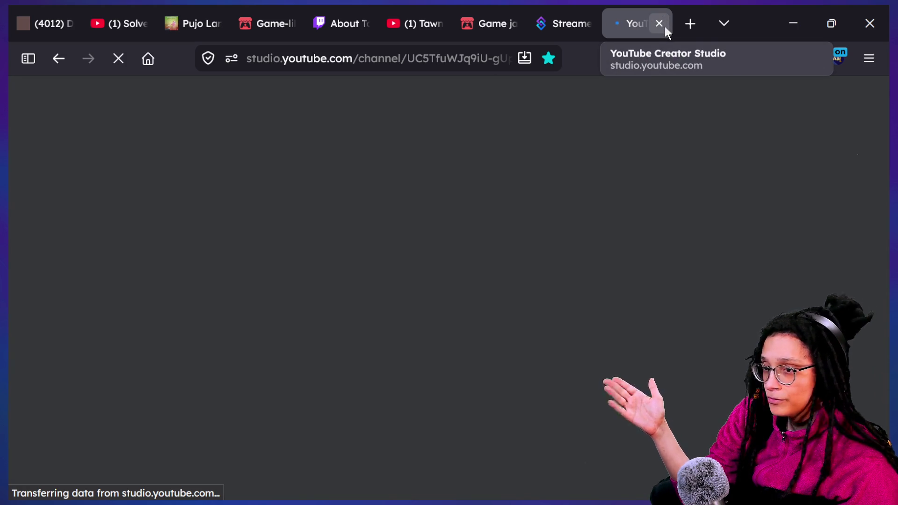
pyautogui.click(664, 26)
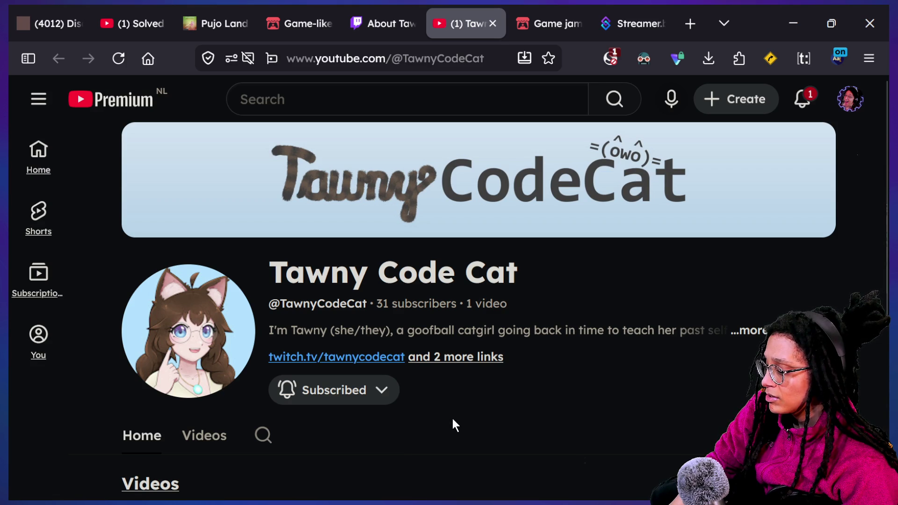
pyautogui.press('super+Tab')
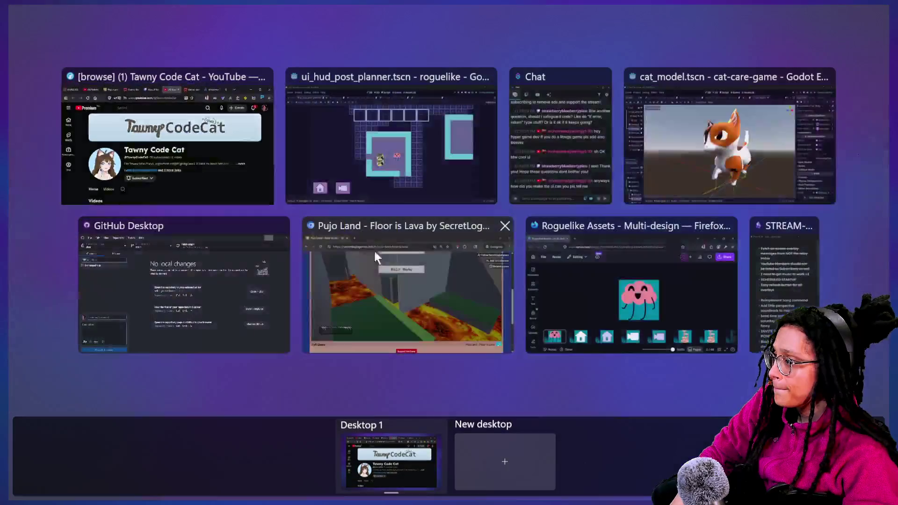
pyautogui.click(413, 102)
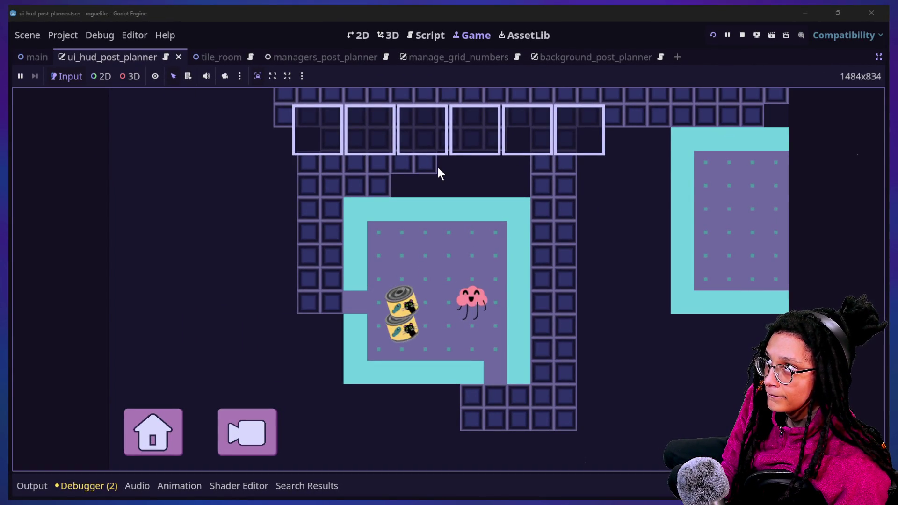
pyautogui.press('super+Tab')
pyautogui.press('Escape')
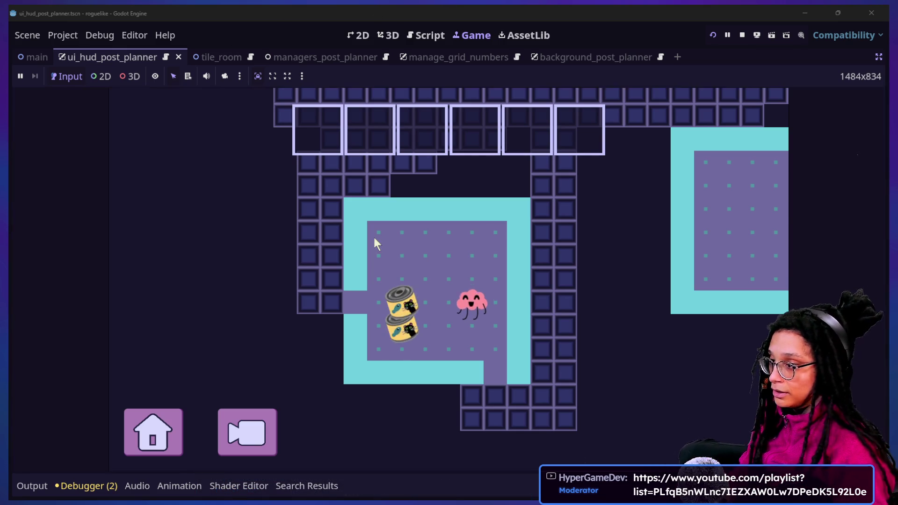
pyautogui.press('super+Tab')
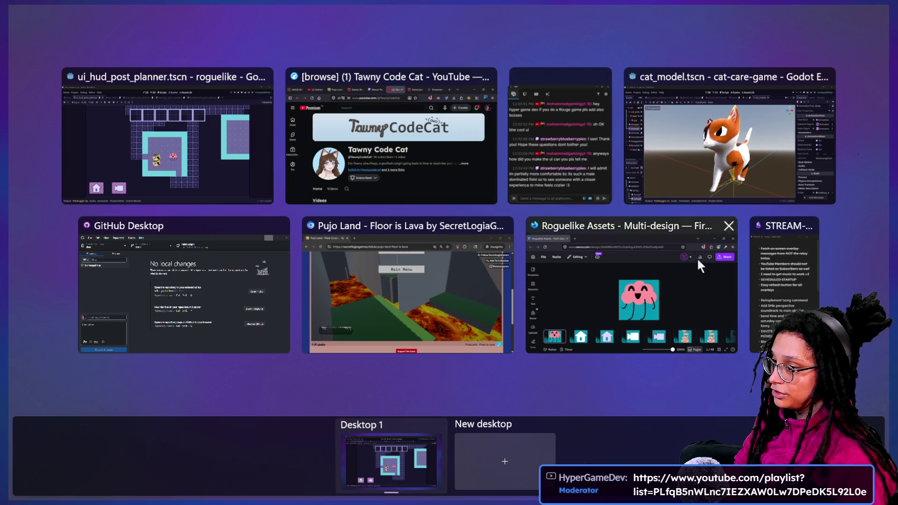
pyautogui.click(802, 276)
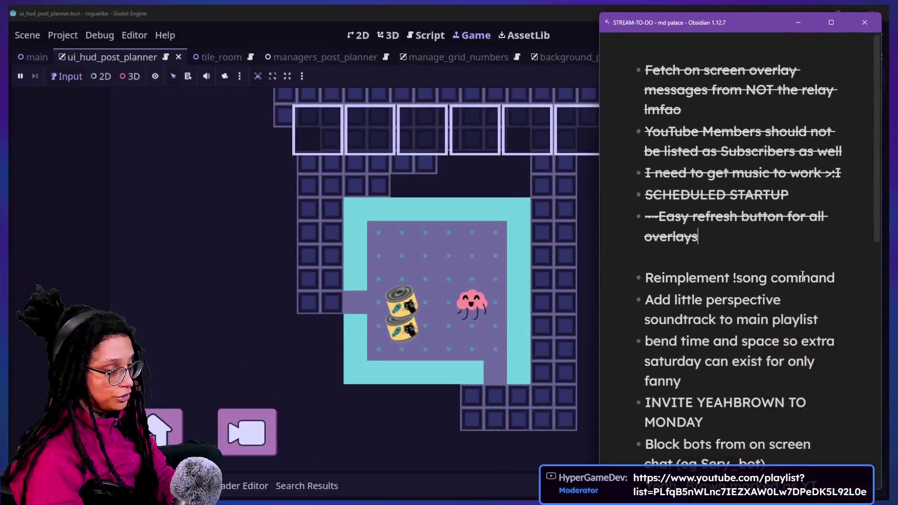
# Step: Insert the to-do 'Fill in roguelike streams in roguelike playlist' above 'Reimplement !song command'
pyautogui.click(656, 278)
pyautogui.press('Return')
pyautogui.write('Fill in')
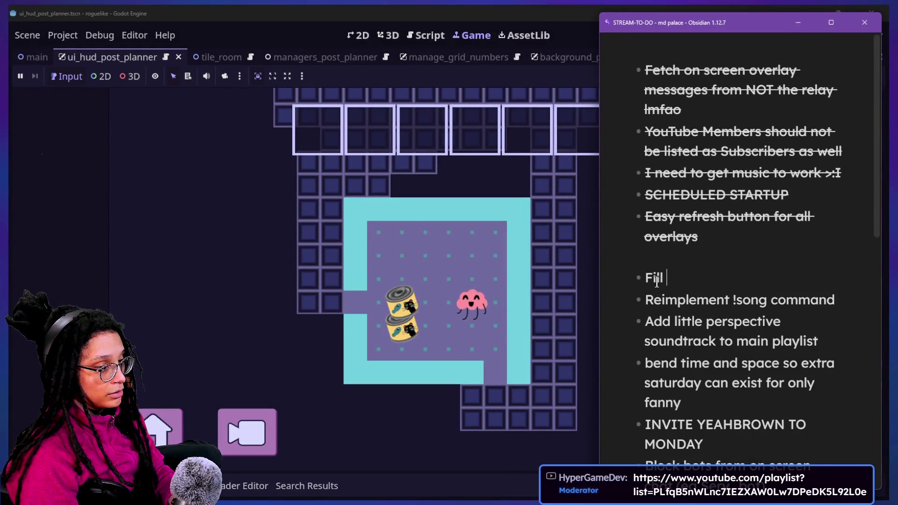
pyautogui.write(' roguelike v')
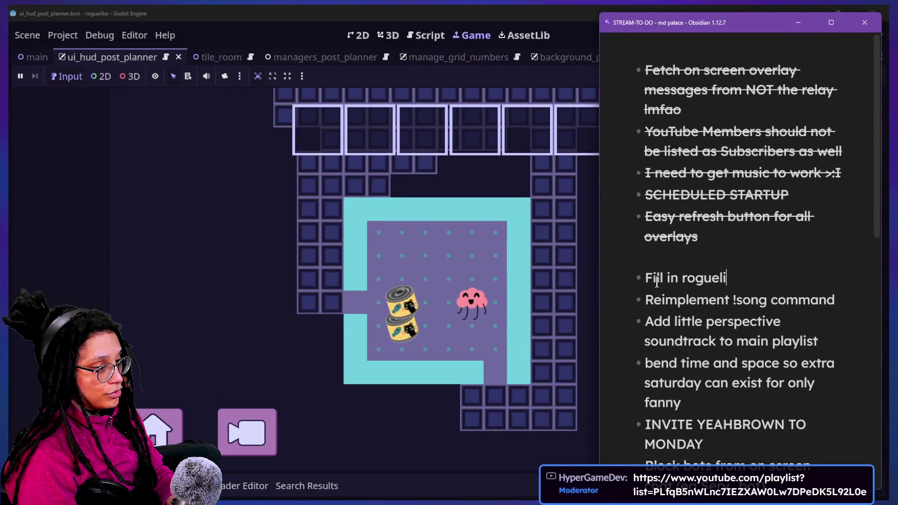
pyautogui.press('BackSpace')
pyautogui.write('stream')
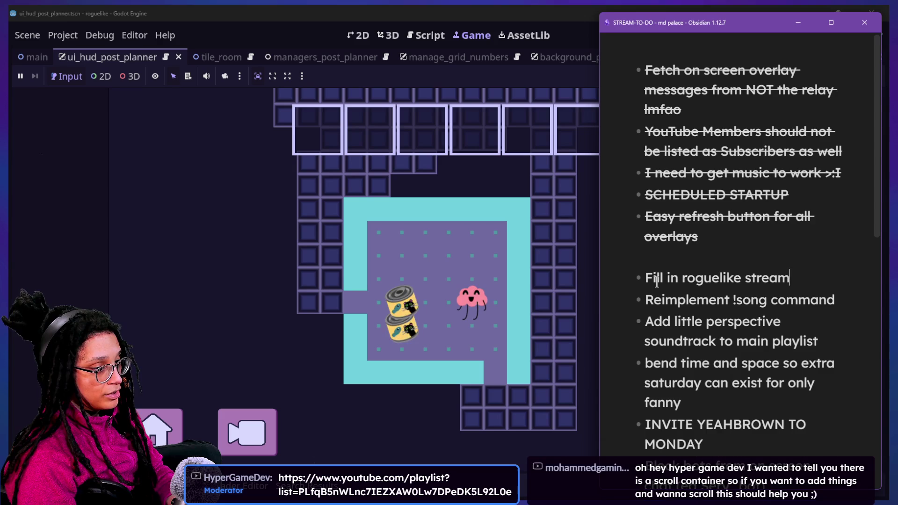
pyautogui.write('s in roguelike playlist')
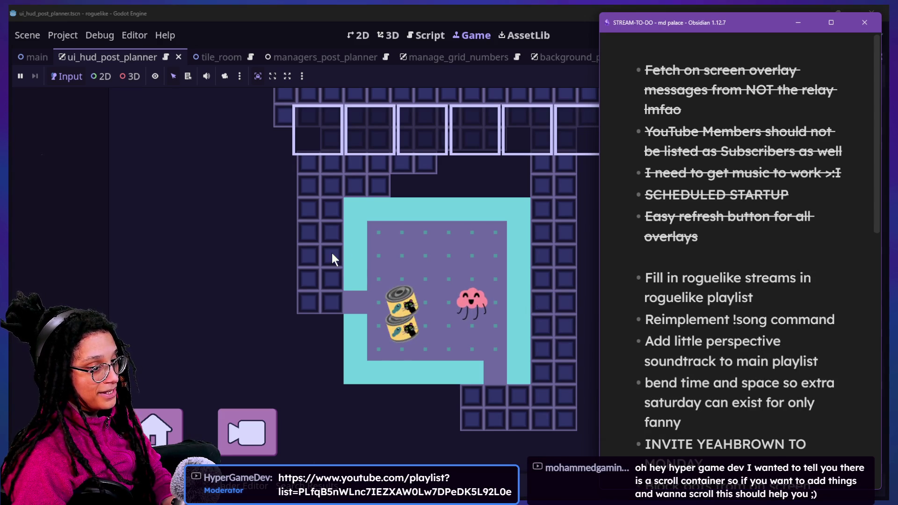
pyautogui.click(267, 234)
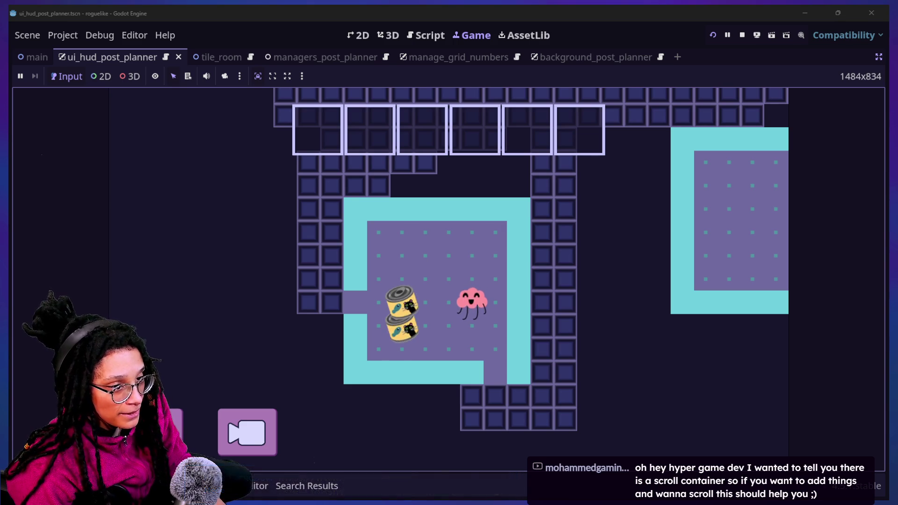
# Step: Bring the stream chat forward to read messages, clearing a half-typed '/s' without sending
pyautogui.press('super+Tab')
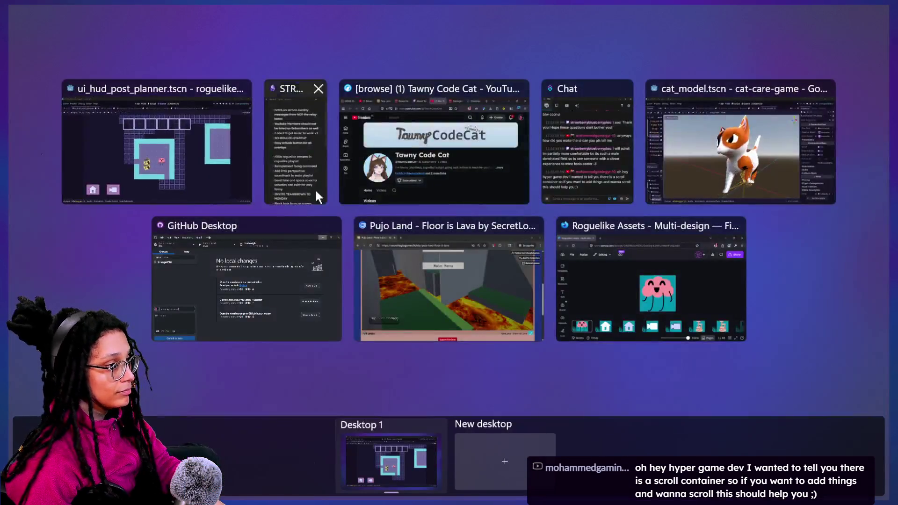
pyautogui.click(613, 114)
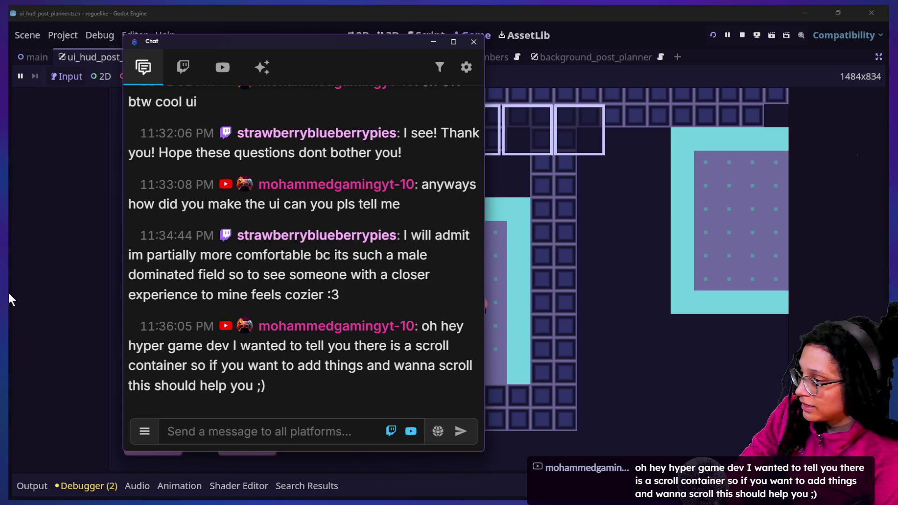
pyautogui.click(273, 436)
pyautogui.write('/s')
pyautogui.press('BackSpace')
pyautogui.press('BackSpace')
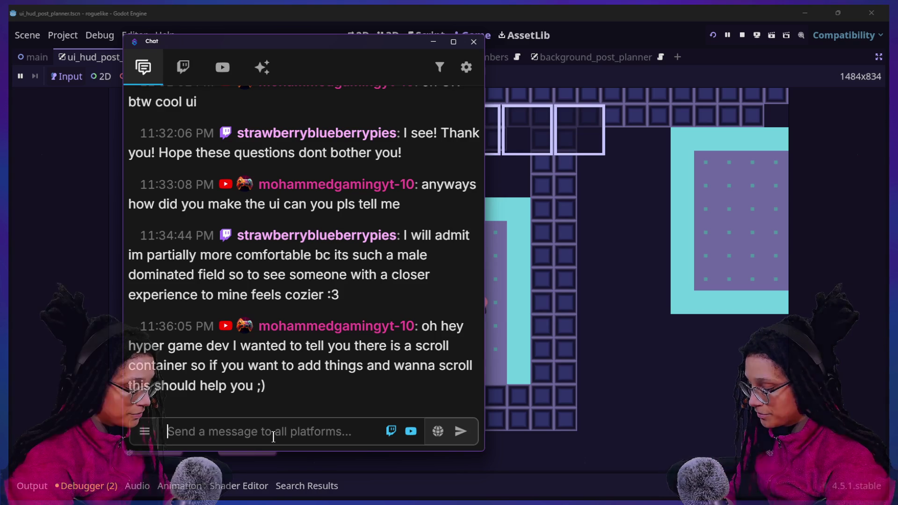
# Step: Return to the Obsidian STREAM-TO-DO note and select text in the roguelike playlist item
pyautogui.press('super+Tab')
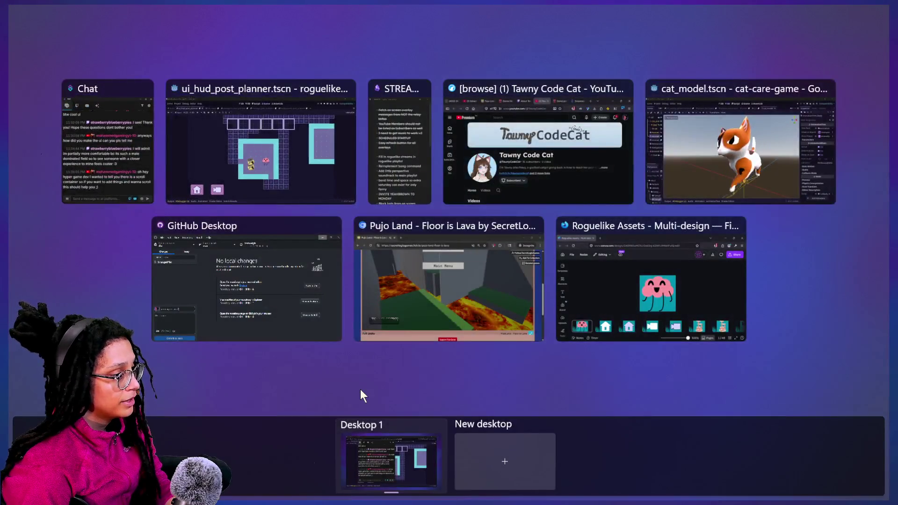
pyautogui.click(411, 141)
pyautogui.moveTo(657, 278); pyautogui.dragTo(656, 289)
# Step: Insert the to-do 'Custom shoutout templates with youtube + twitch' above the roguelike playlist item
pyautogui.click(656, 287)
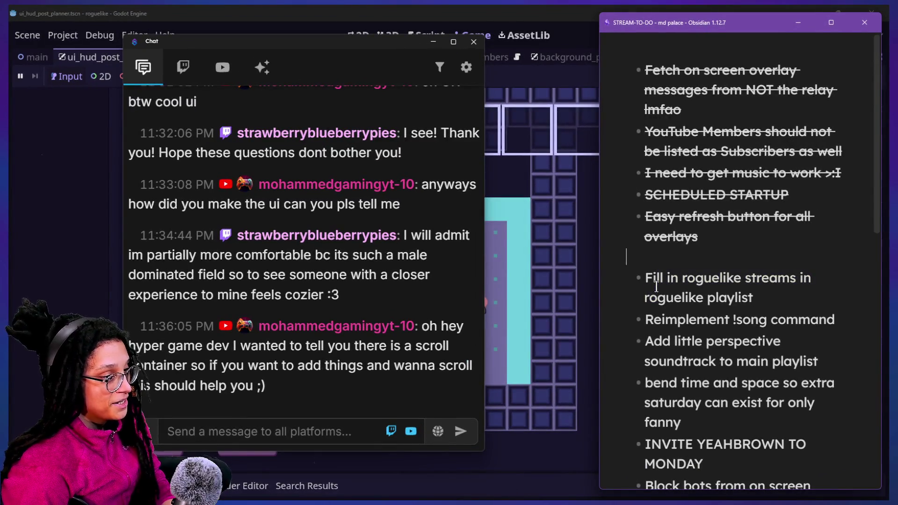
pyautogui.press('Left')
pyautogui.press('Left')
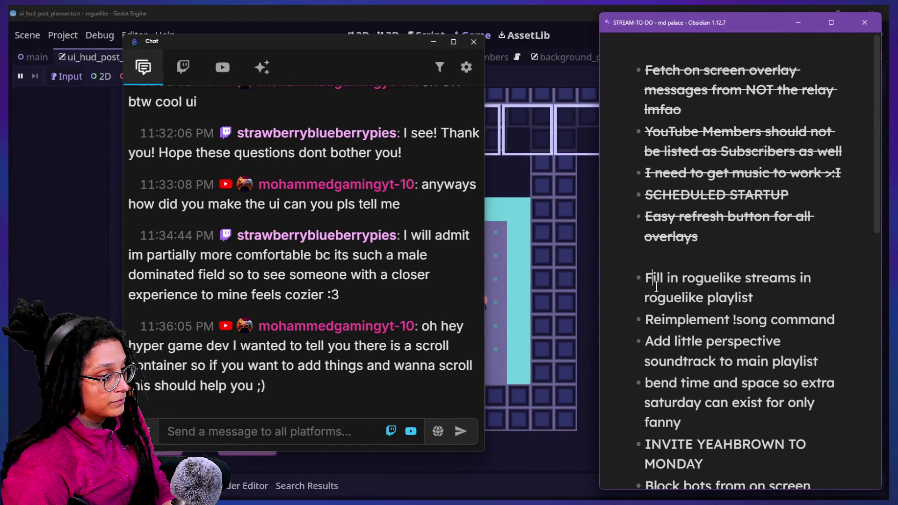
pyautogui.press('Return')
pyautogui.write('Custome')
pyautogui.press('BackSpace')
pyautogui.press('BackSpace')
pyautogui.write('shoutout templates with youtube + twitch')
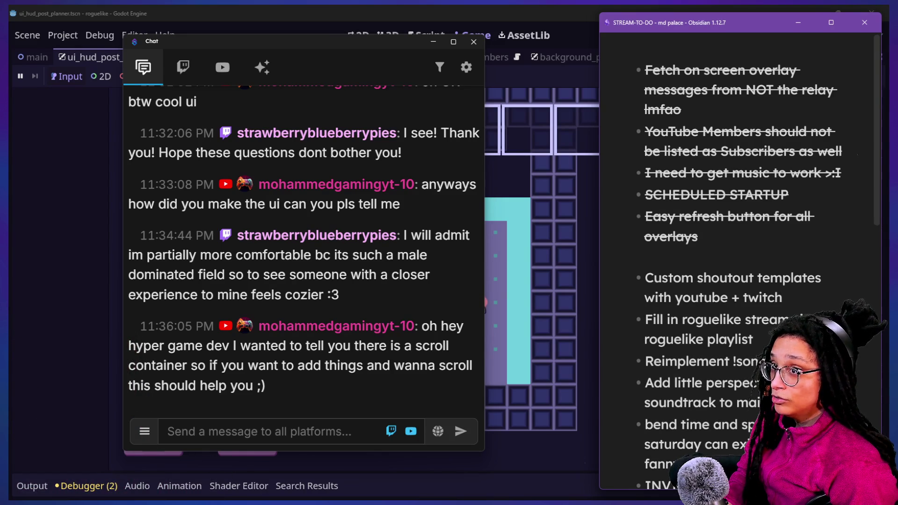
pyautogui.hotkey('alt', 'Tab')
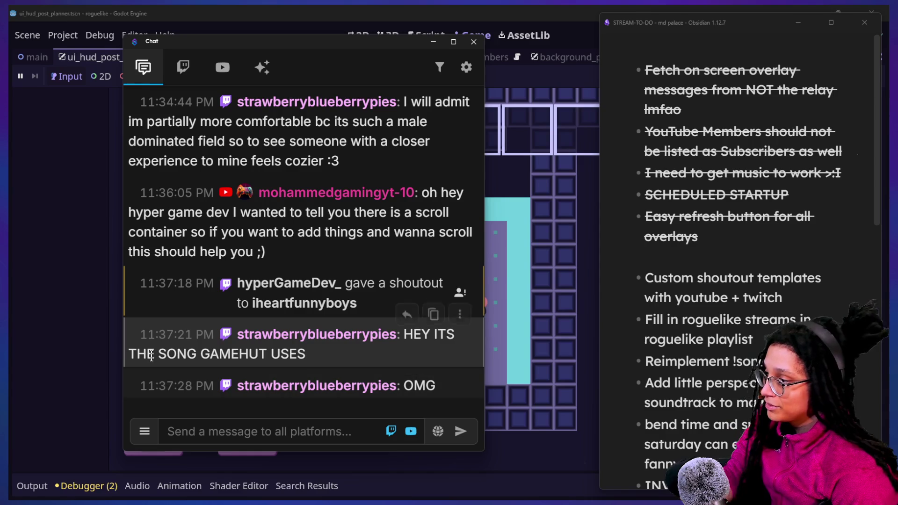
# Step: Bring the Godot editor with the running roguelike game back to the front
pyautogui.click(104, 293)
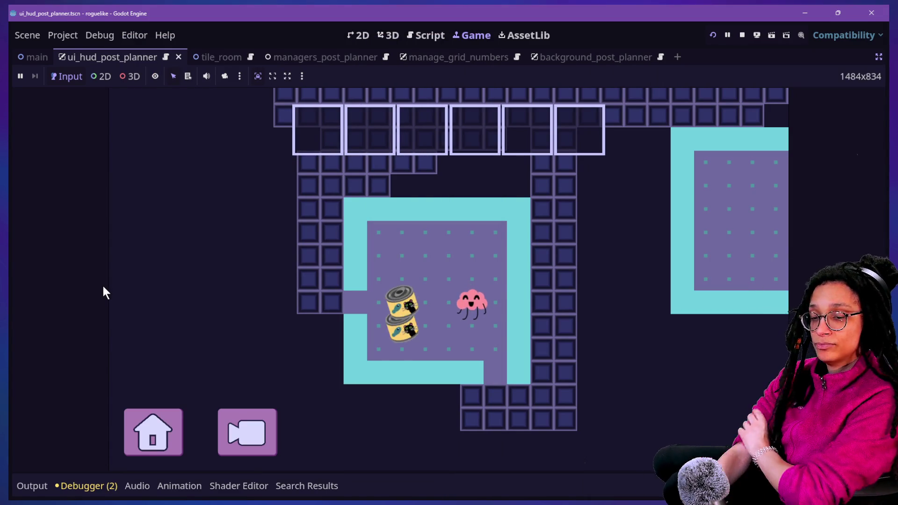
# Step: Walk the creature around the room and onto the cat food to trigger the CATFOOD thought
pyautogui.click(104, 293)
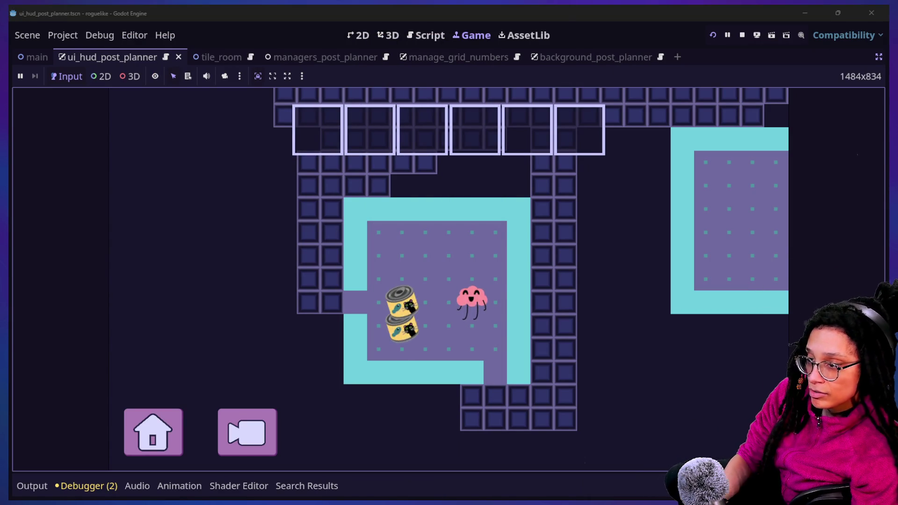
pyautogui.click(369, 285)
pyautogui.press('Left')
pyautogui.press('Down')
pyautogui.press('Right')
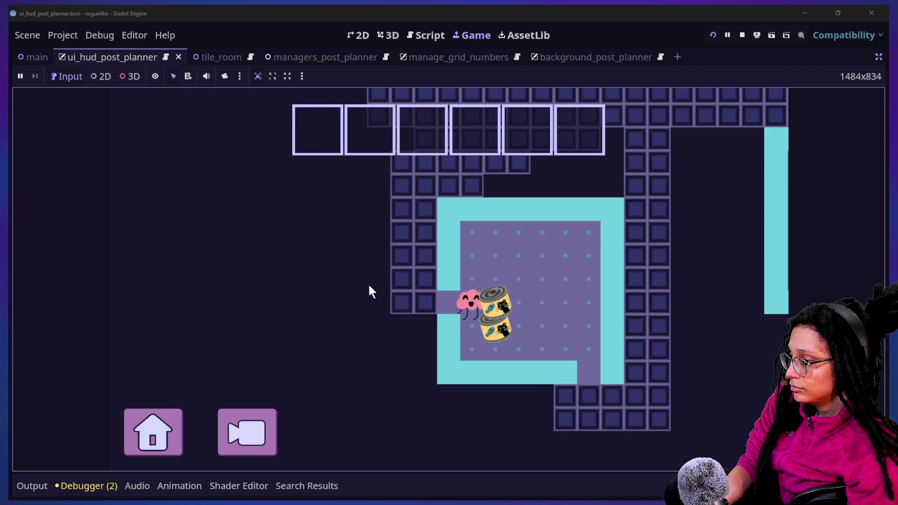
pyautogui.press('Up')
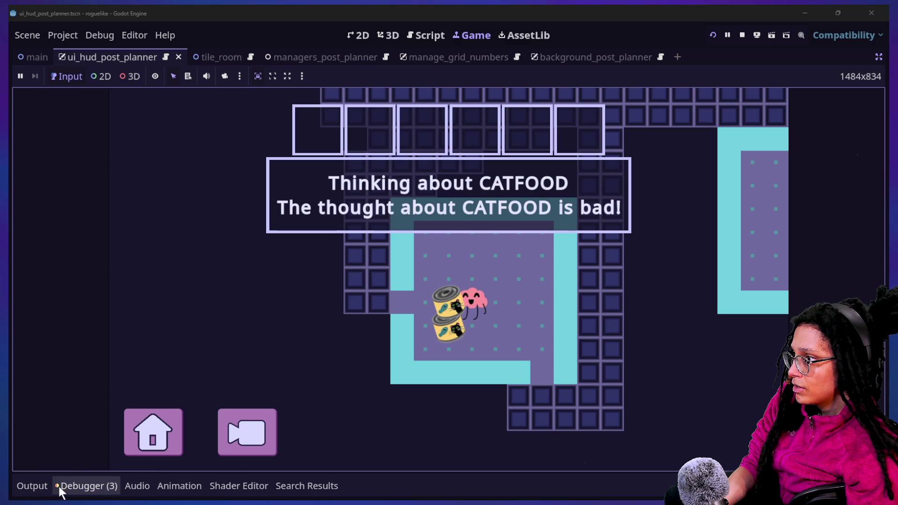
# Step: Follow the debugger error to the script's idea_node line, check the Output log, and return to the game
pyautogui.click(103, 483)
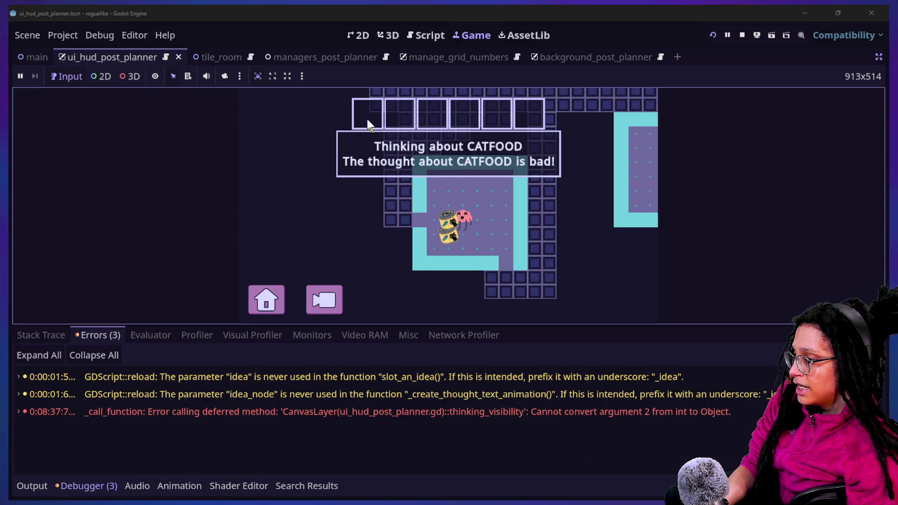
pyautogui.click(425, 35)
pyautogui.click(410, 195)
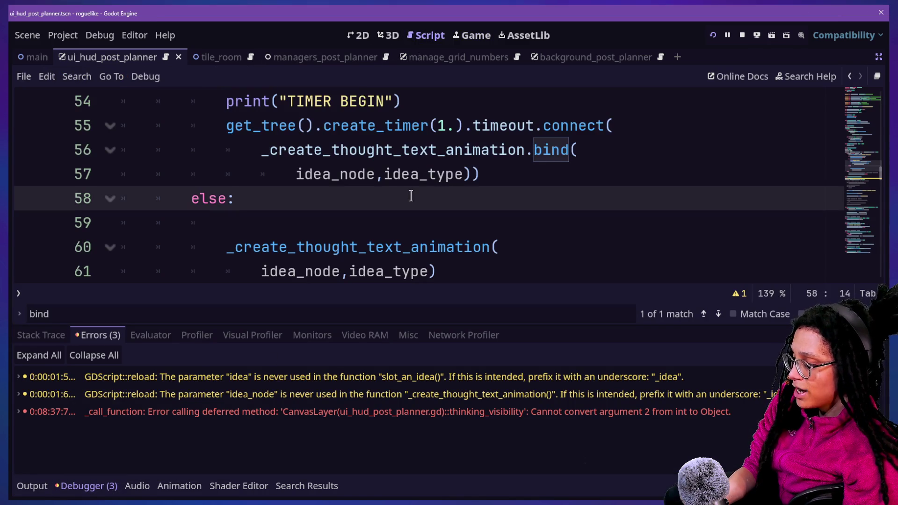
pyautogui.hotkey('ctrl', 'j')
pyautogui.scroll(-1, 339, 323)
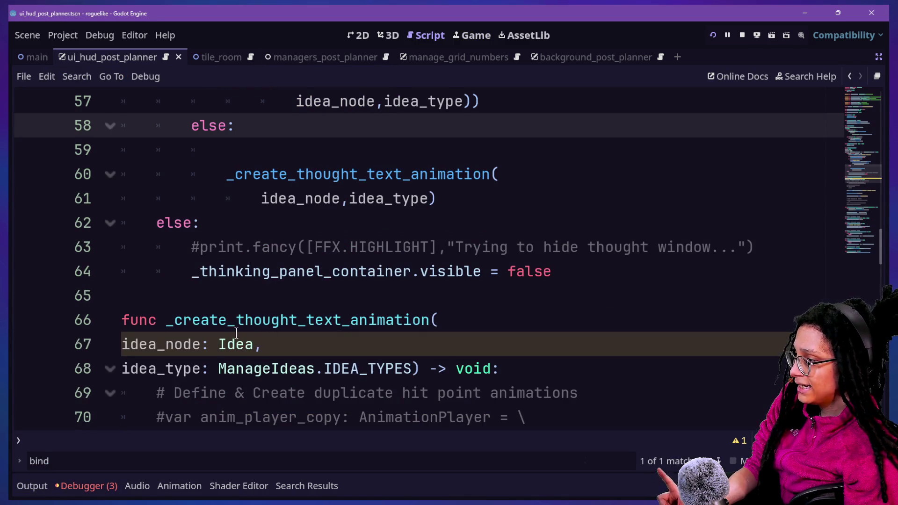
pyautogui.click(303, 351)
pyautogui.scroll(-2, 511, 366)
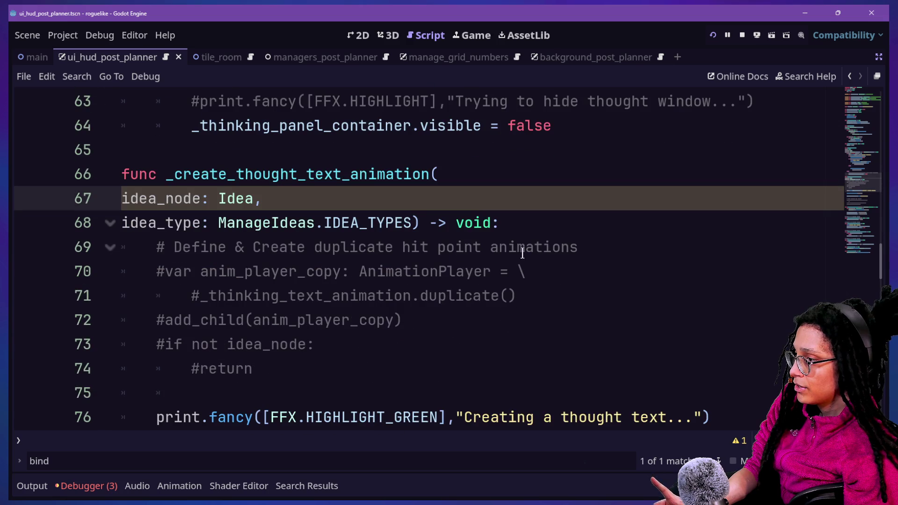
pyautogui.click(49, 488)
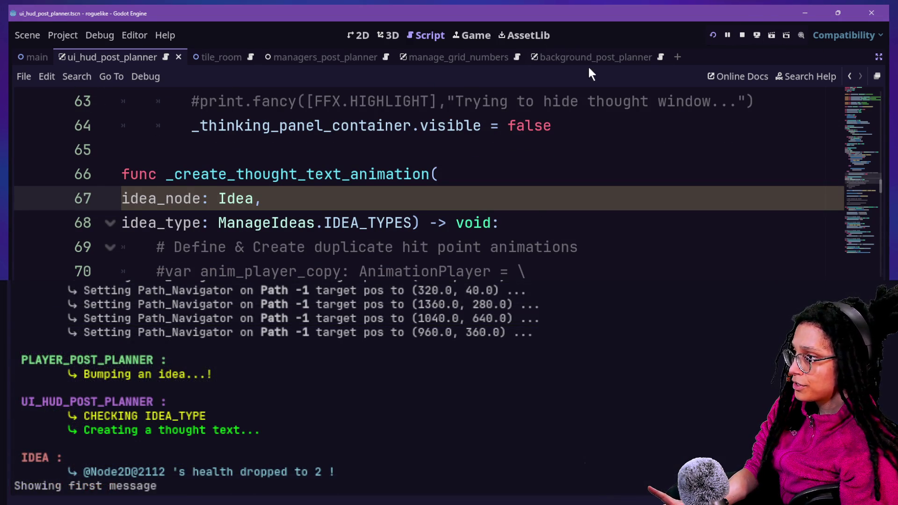
pyautogui.click(471, 36)
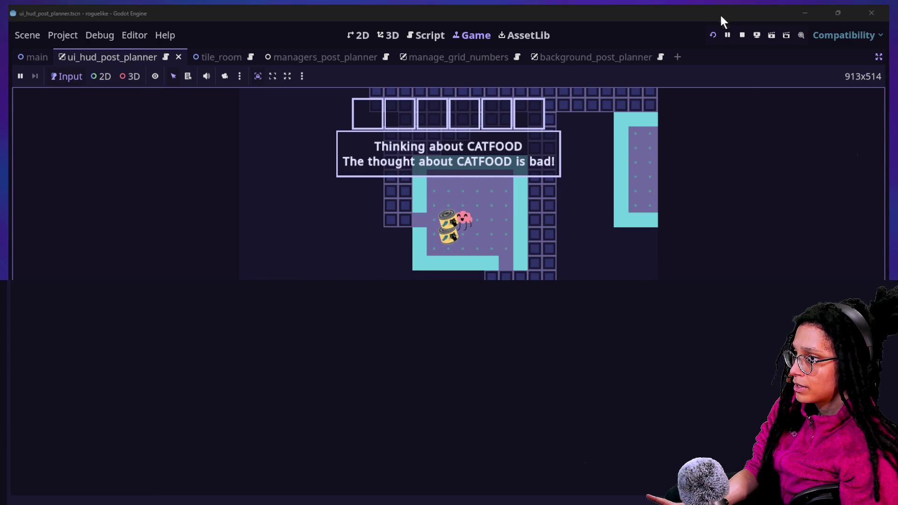
# Step: Restart the game, start planning and pick Catstagram to watch the CATFOOD thought popup
pyautogui.click(713, 35)
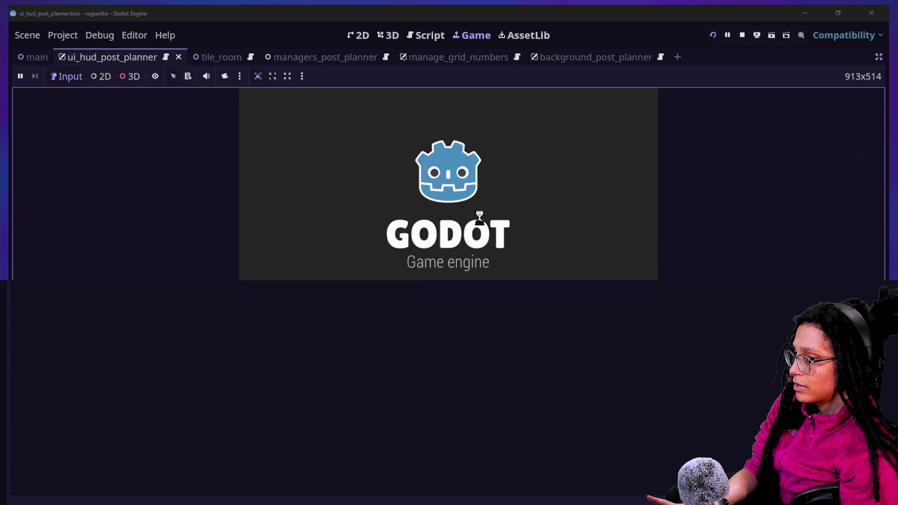
pyautogui.click(486, 213)
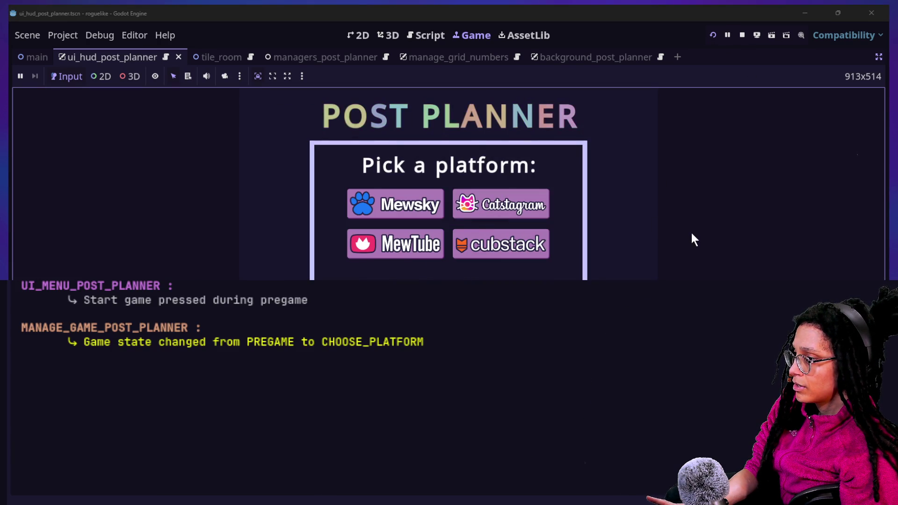
pyautogui.click(457, 210)
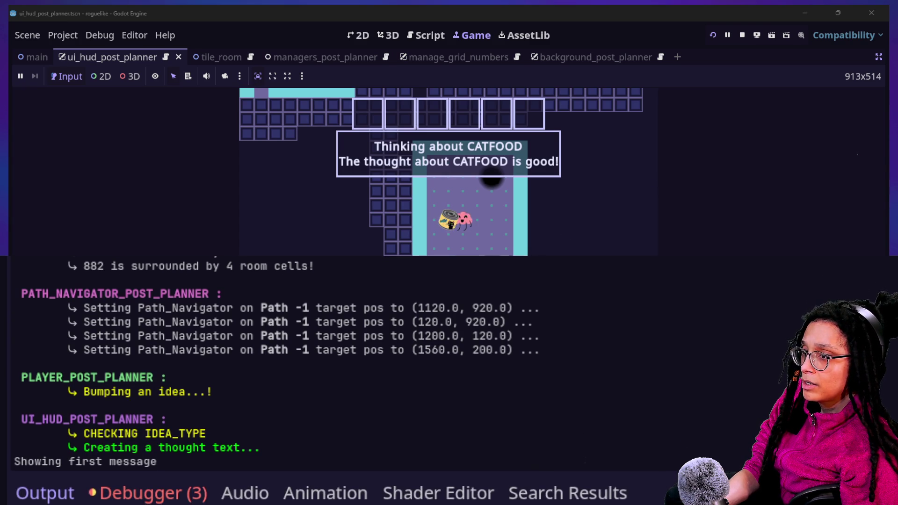
# Step: Restart the game again, then return to the HUD script at empty line 77
pyautogui.click(711, 35)
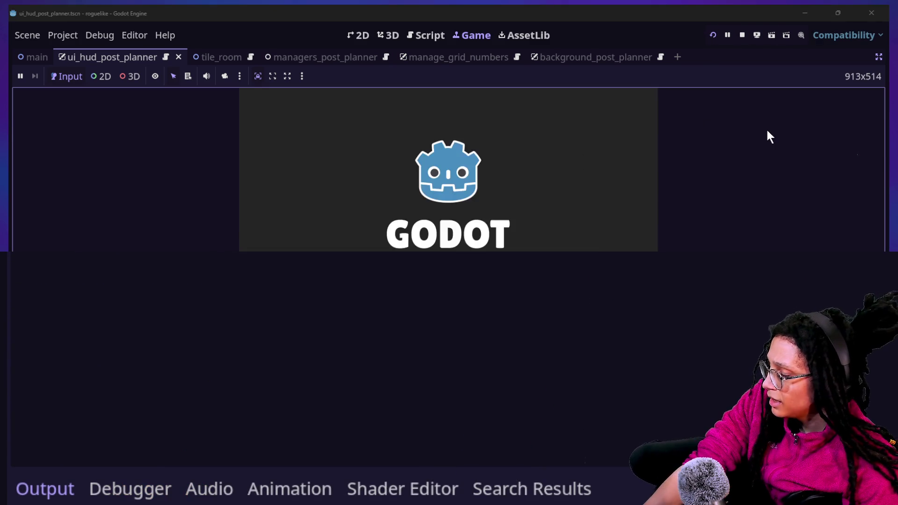
pyautogui.click(446, 200)
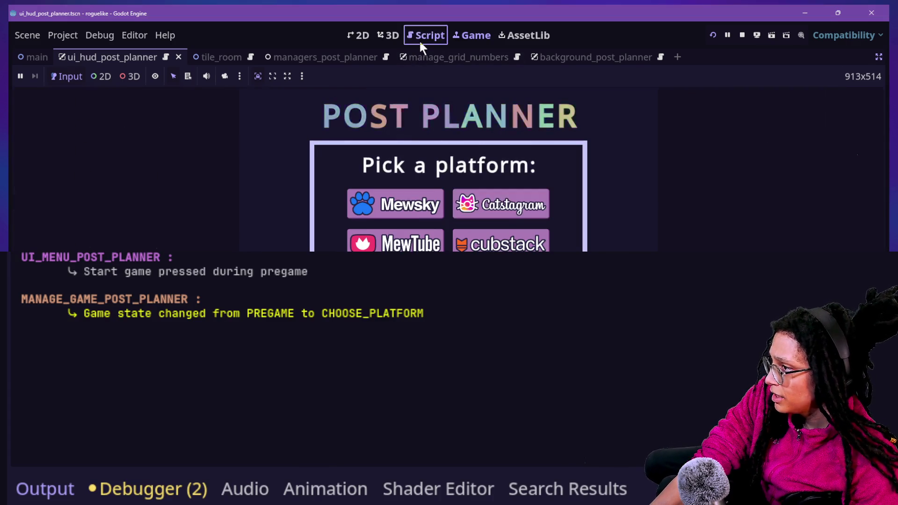
pyautogui.click(425, 35)
pyautogui.scroll(-3, 176, 235)
pyautogui.click(291, 220)
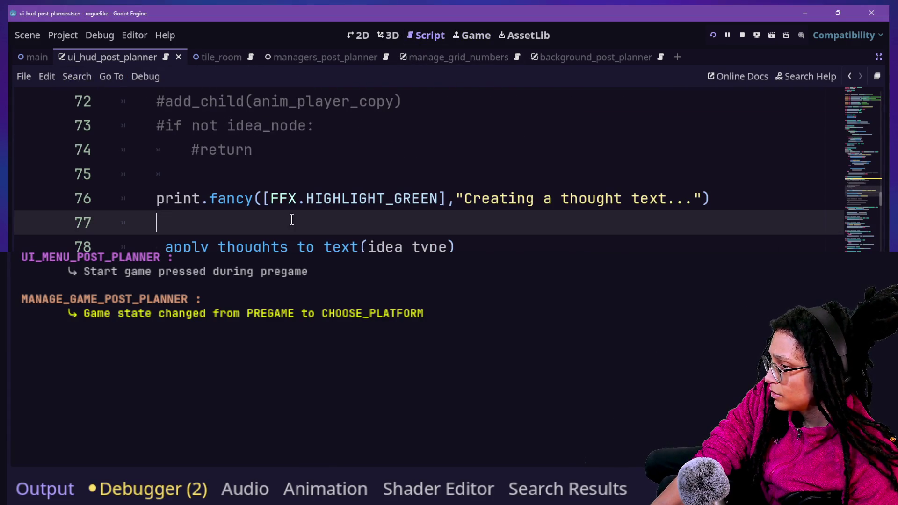
# Step: Pick Mewsky in the Game view to watch the CATFOOD thought, then return to script line 74
pyautogui.click(500, 37)
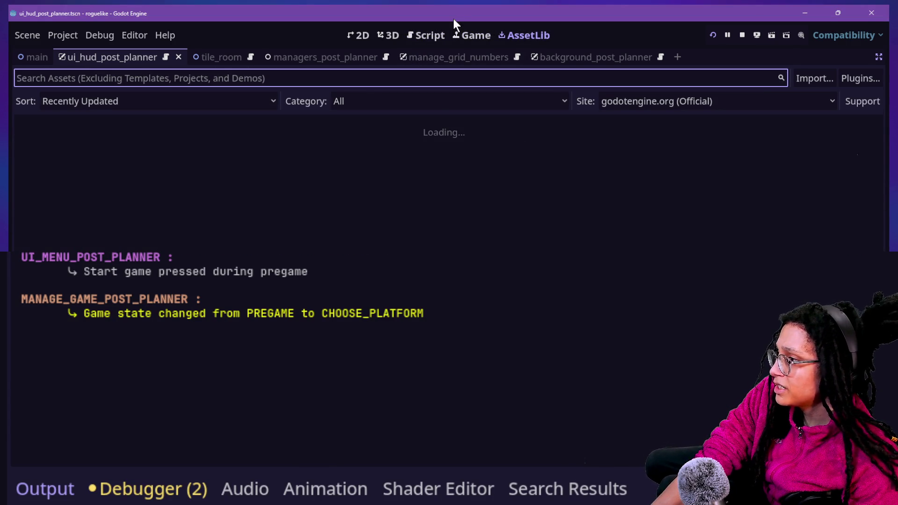
pyautogui.click(468, 36)
pyautogui.click(396, 204)
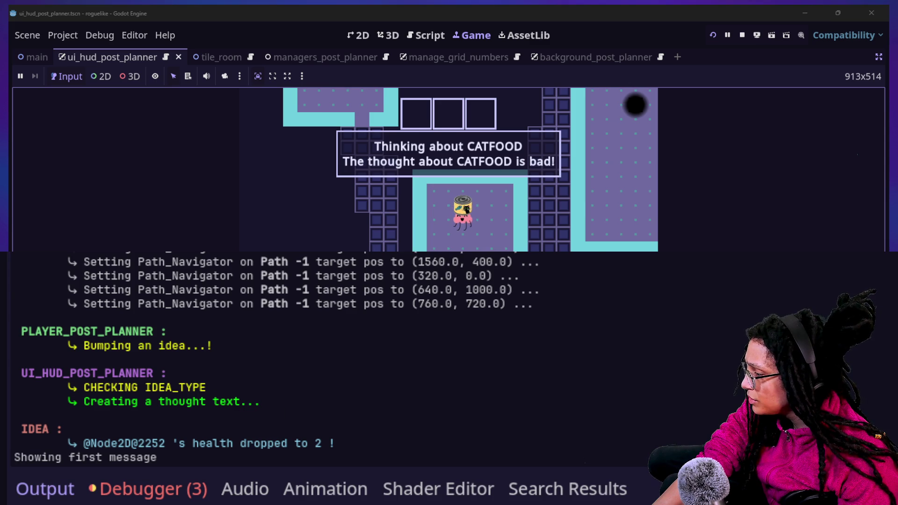
pyautogui.click(435, 39)
pyautogui.click(465, 144)
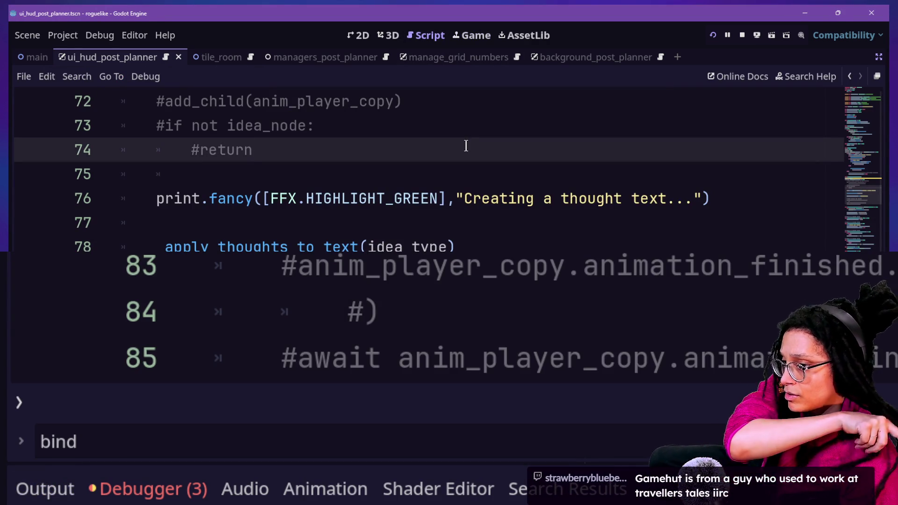
pyautogui.click(381, 312)
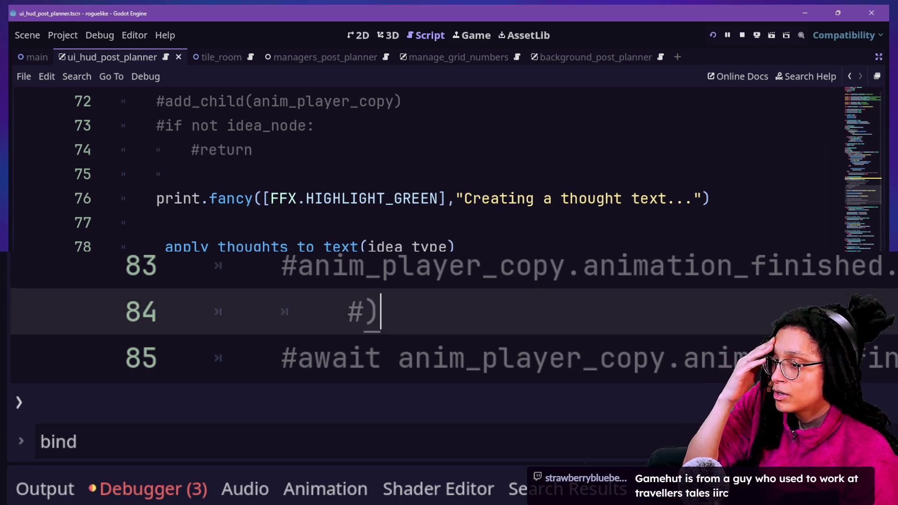
pyautogui.press('Down')
pyautogui.press('Down')
pyautogui.press('Down')
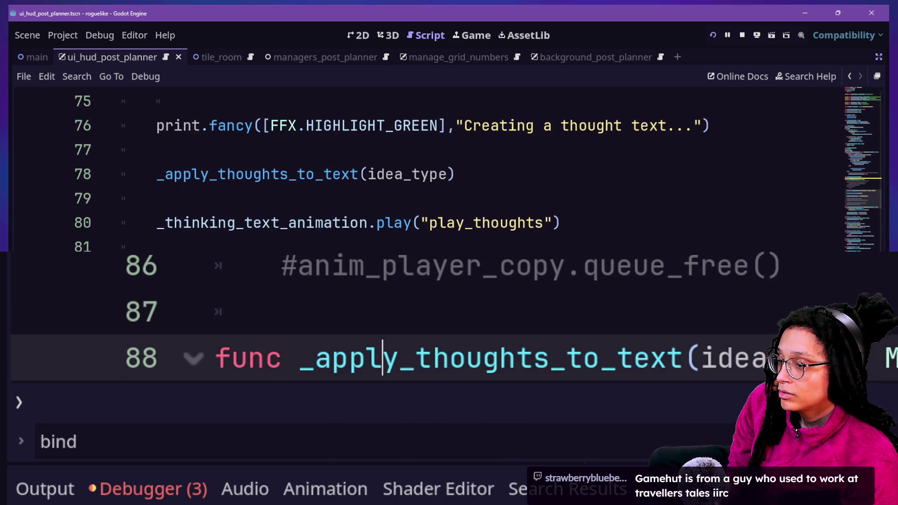
pyautogui.press('Up')
pyautogui.press('Up')
pyautogui.press('Up')
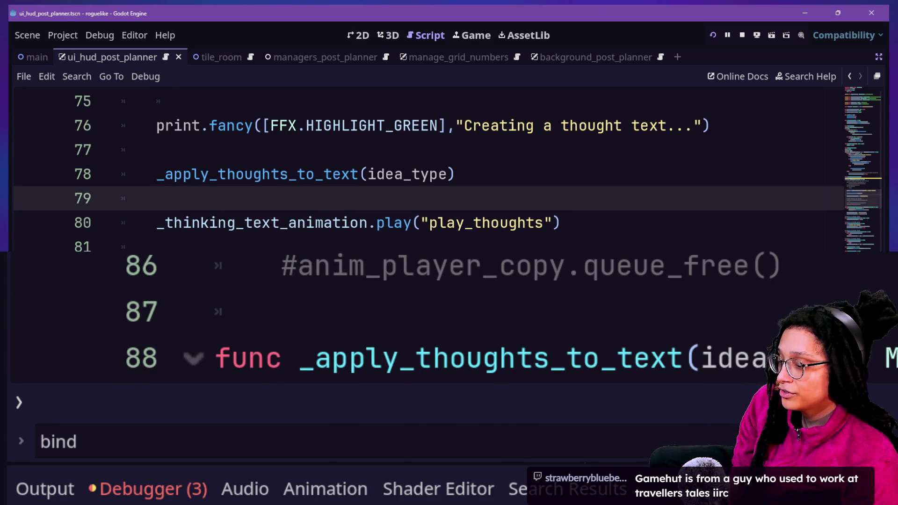
pyautogui.click(592, 335)
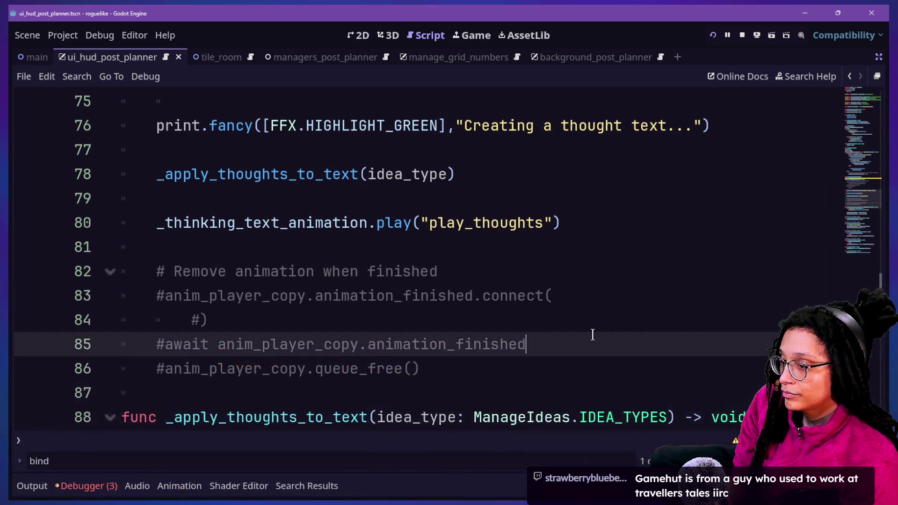
pyautogui.press('Up')
pyautogui.press('Up')
pyautogui.press('Up')
pyautogui.press('Down')
pyautogui.press('Down')
pyautogui.press('Up')
pyautogui.press('Up')
pyautogui.press('Down')
pyautogui.press('Down')
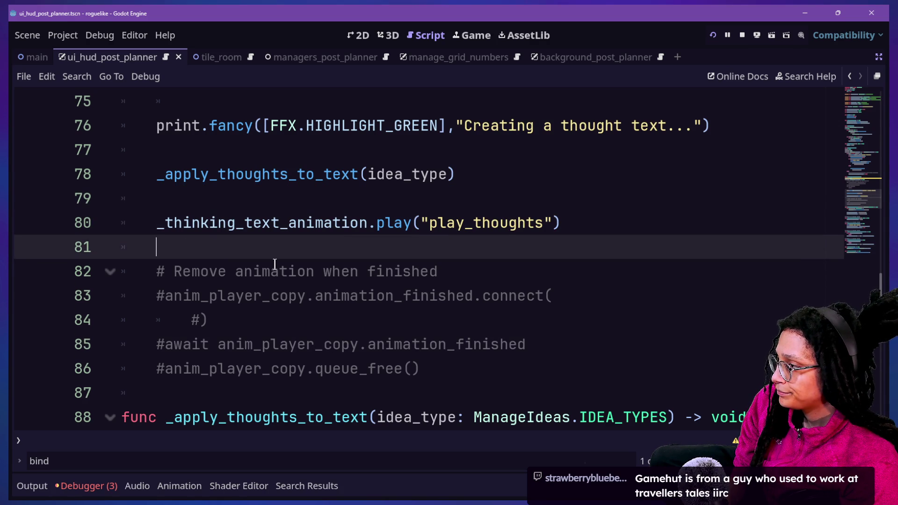
pyautogui.scroll(1, 274, 264)
pyautogui.moveTo(288, 198); pyautogui.dragTo(394, 199)
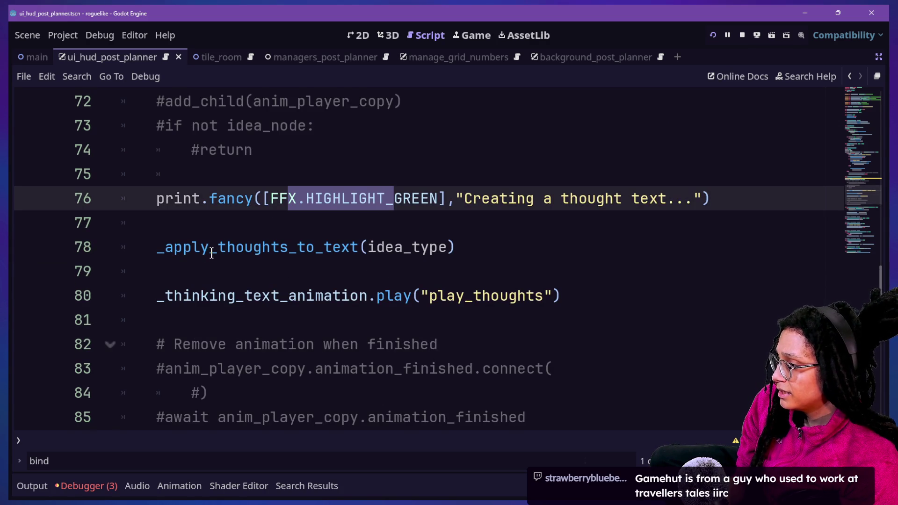
pyautogui.moveTo(200, 296)
pyautogui.mouseDown()
pyautogui.moveTo(521, 294)
pyautogui.moveTo(262, 294)
pyautogui.moveTo(431, 287)
pyautogui.mouseUp()
pyautogui.click(429, 289)
pyautogui.scroll(7, 265, 302)
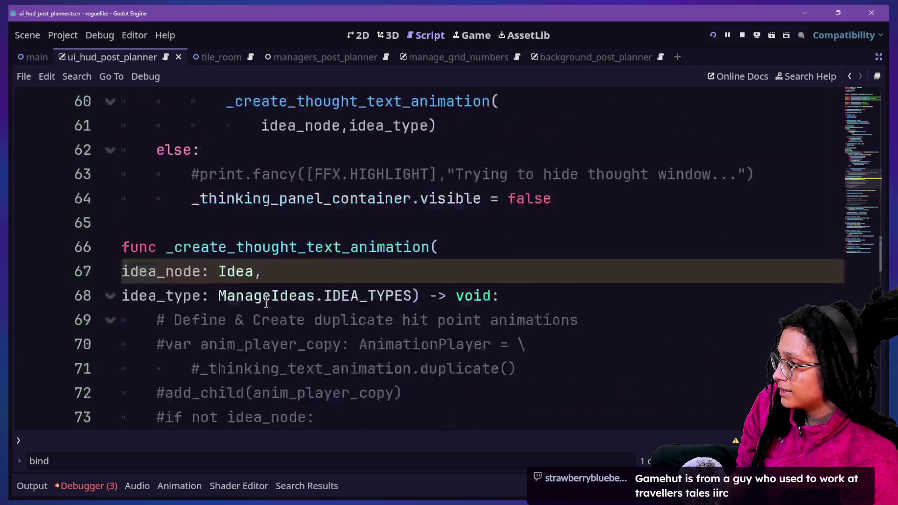
pyautogui.scroll(-2, 266, 302)
pyautogui.scroll(-5, 265, 301)
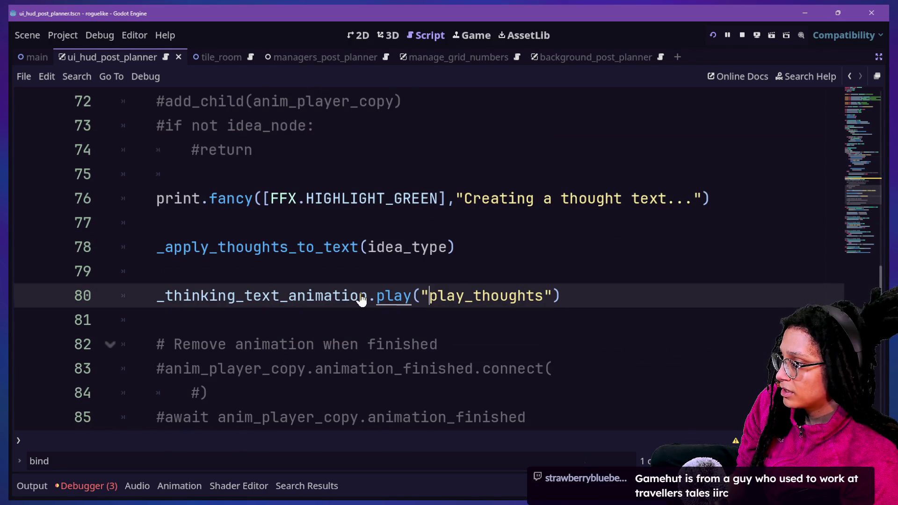
pyautogui.click(878, 56)
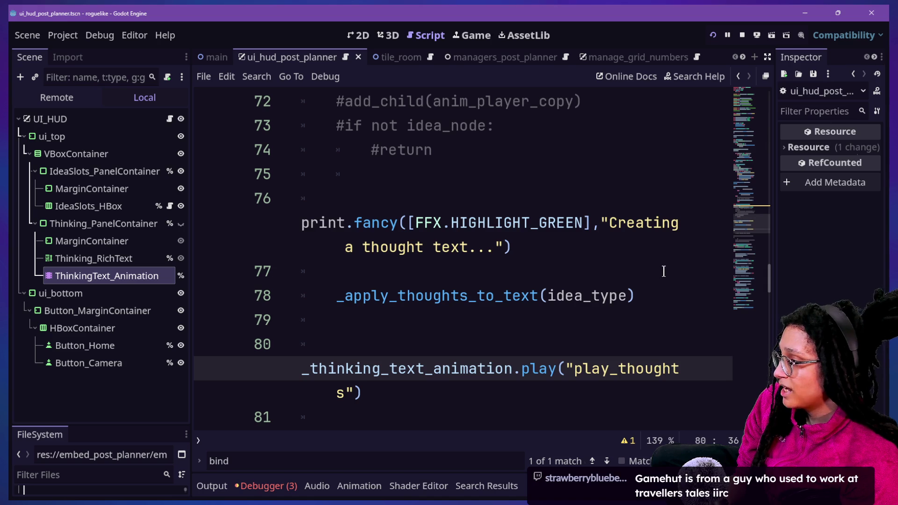
# Step: Open the play_thoughts animation timeline and zoom in on its function-call track timings
pyautogui.click(340, 481)
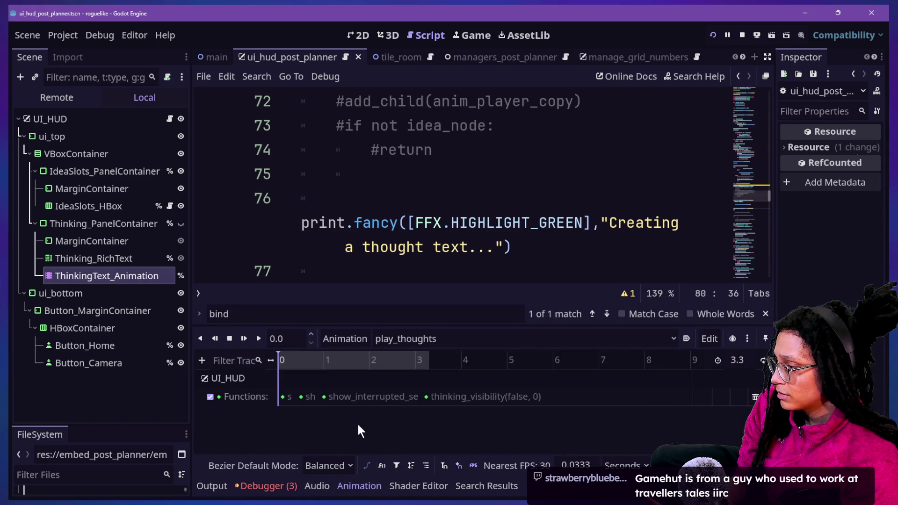
pyautogui.scroll(5, 259, 426)
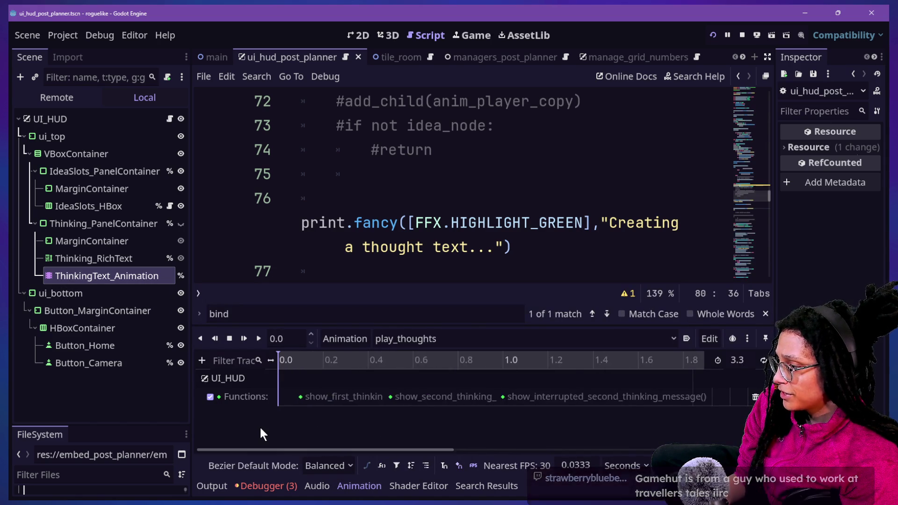
pyautogui.scroll(3, 331, 444)
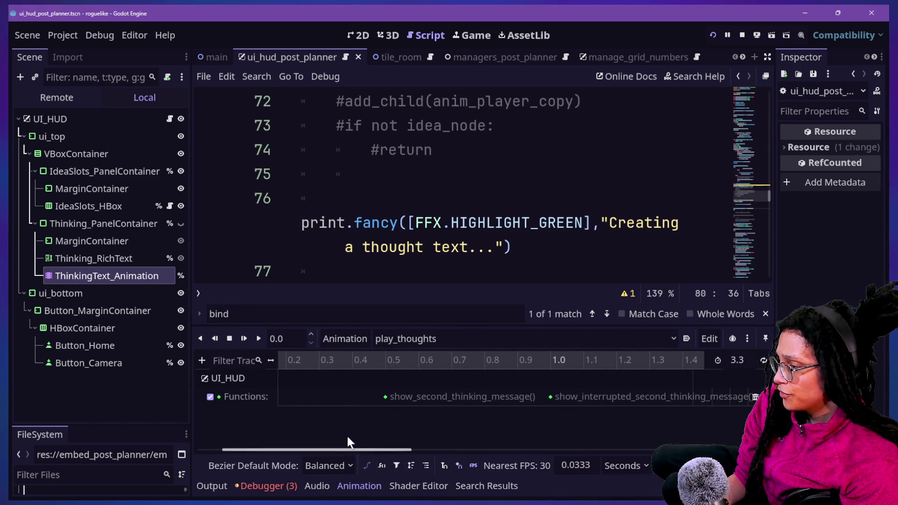
pyautogui.moveTo(349, 448); pyautogui.dragTo(323, 449)
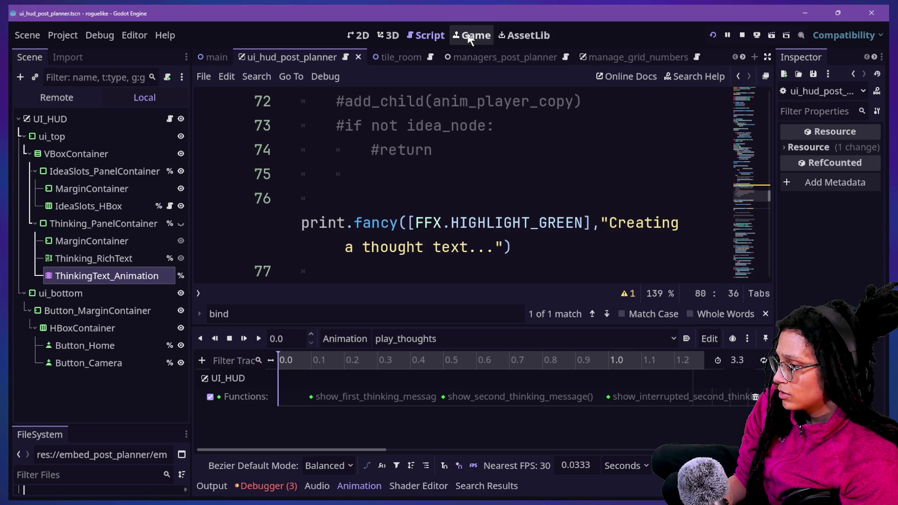
pyautogui.moveTo(358, 449); pyautogui.dragTo(379, 450)
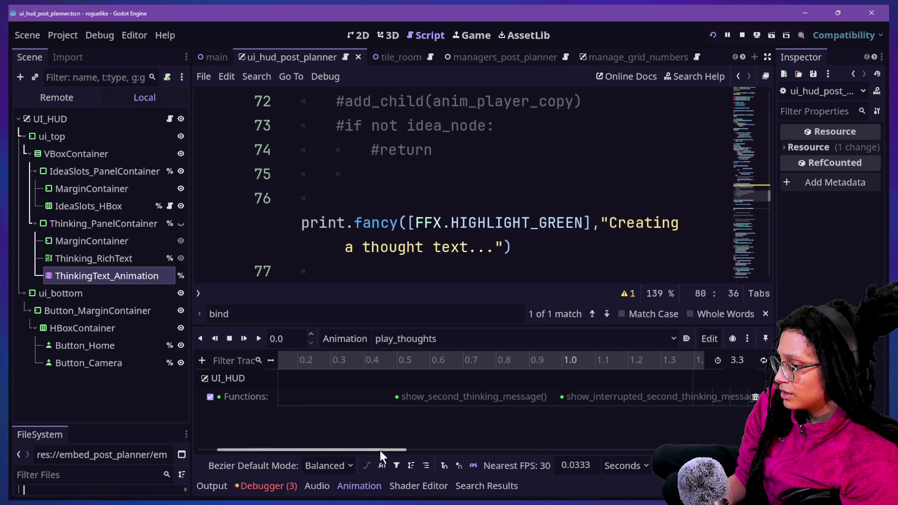
pyautogui.click(461, 34)
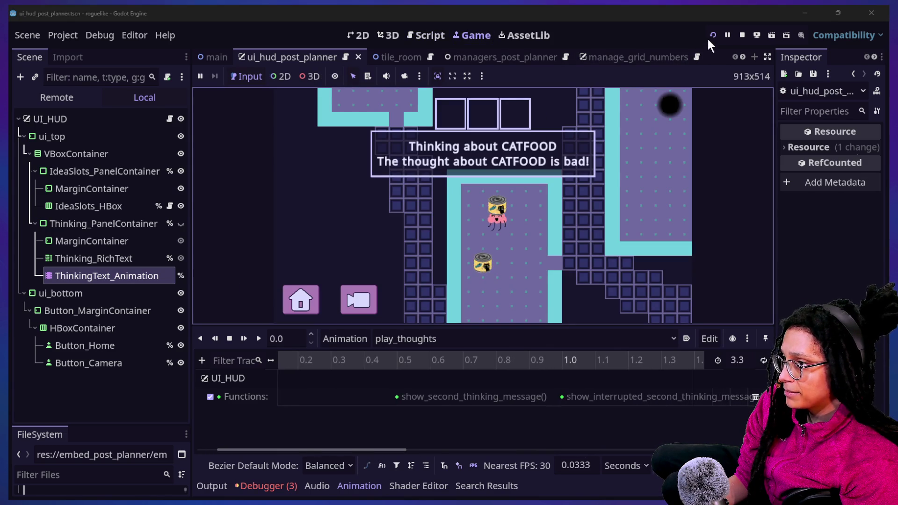
# Step: Relaunch the roguelike and start a fresh planning run on the Catstagram platform
pyautogui.click(711, 37)
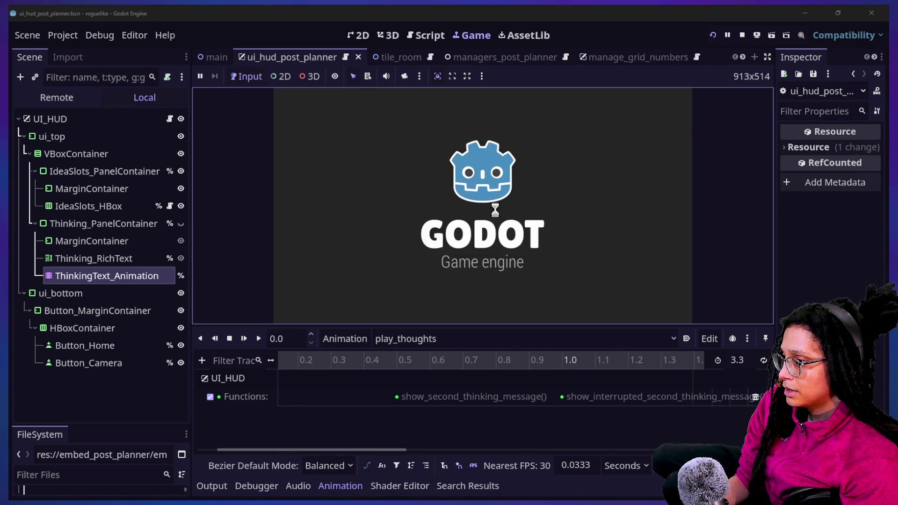
pyautogui.click(495, 210)
pyautogui.click(495, 210)
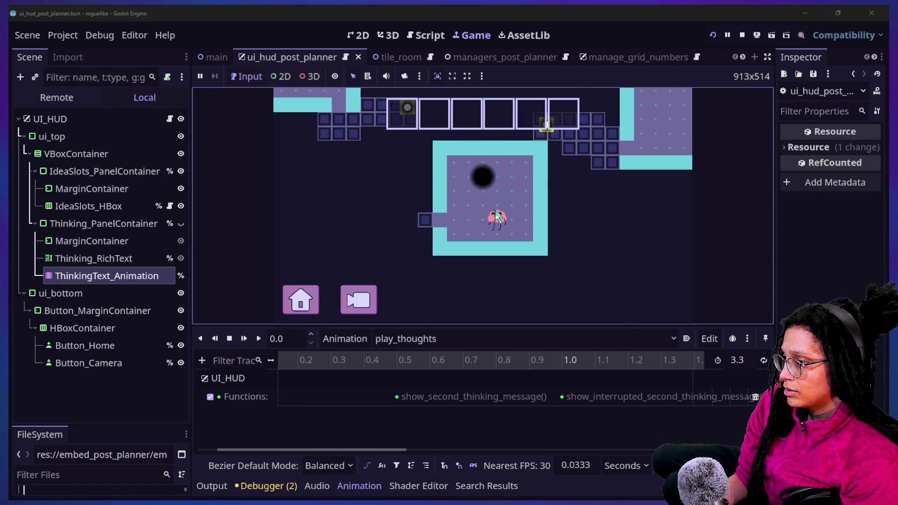